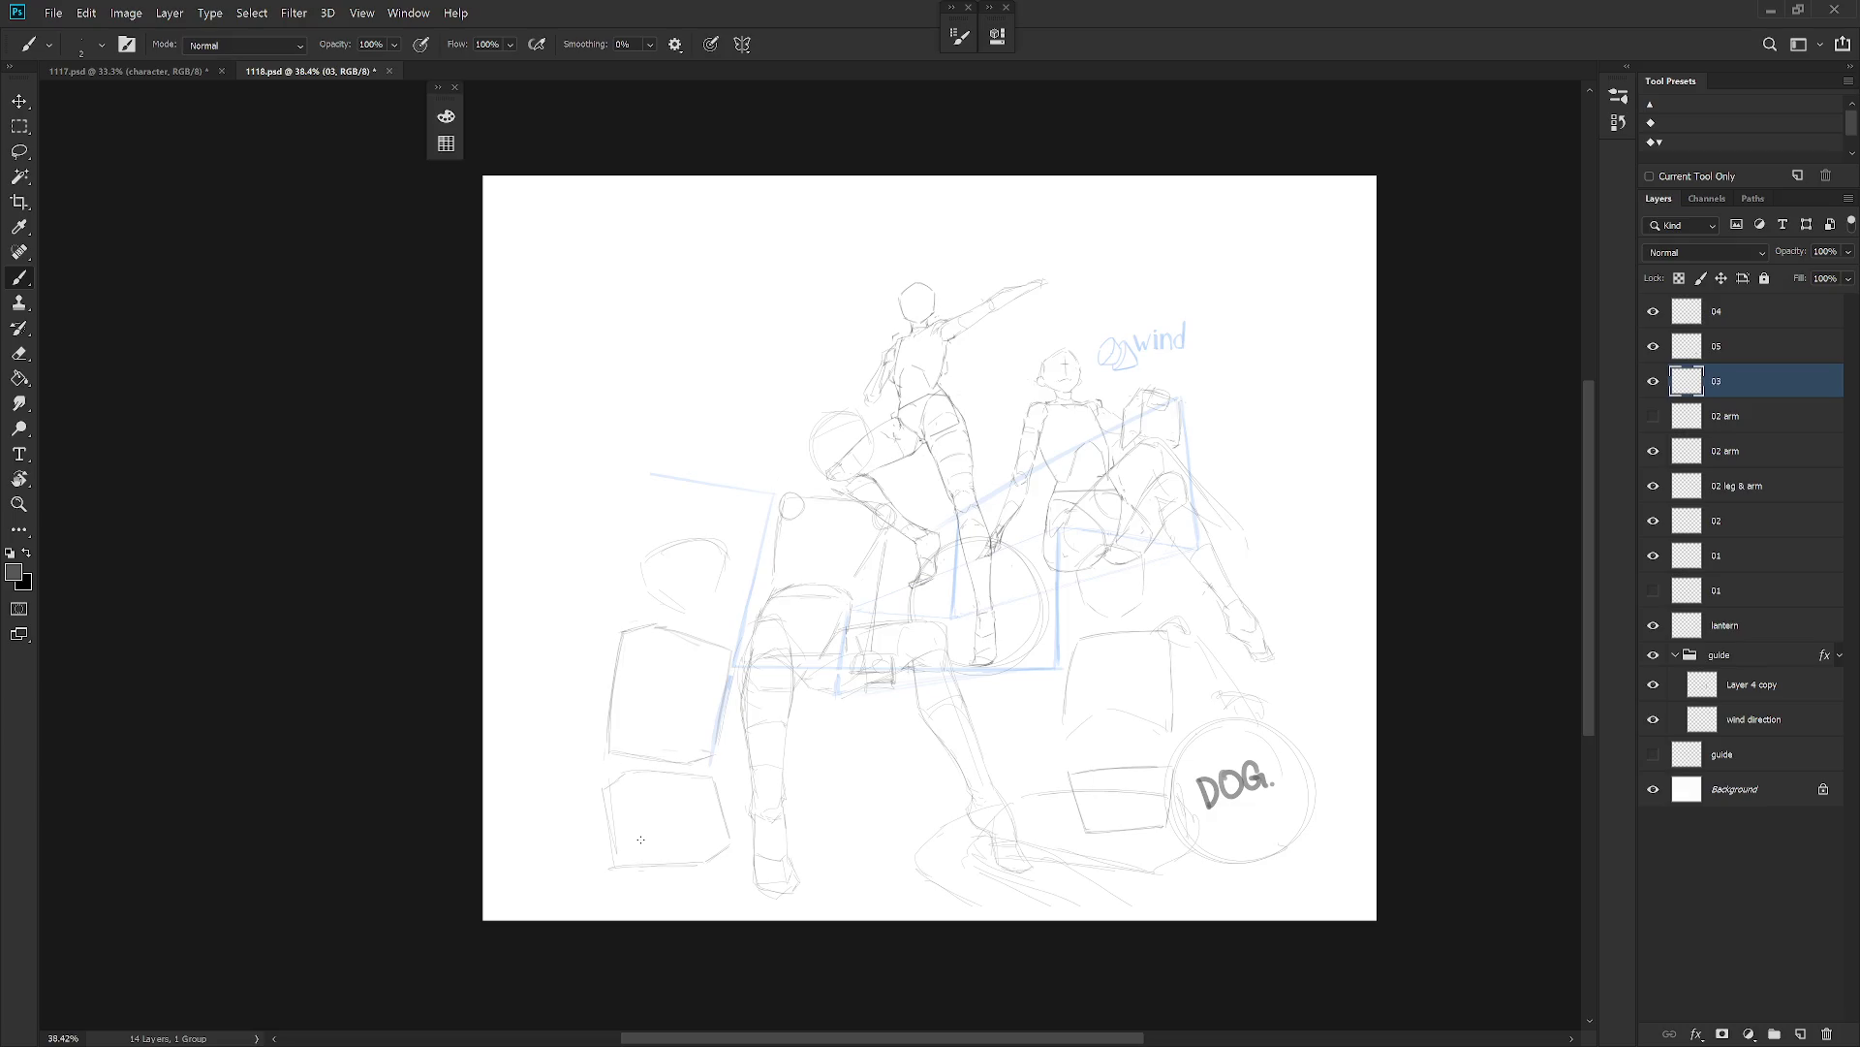
Enlarge the left box sketches slightly and raise them, undoing a stray stroke below.
{"action": "key", "text": "ctrl+t"}
{"action": "left_click_drag", "start_coordinate": [599, 521], "coordinate": [596, 511]}
{"action": "left_click_drag", "start_coordinate": [708, 761], "coordinate": [708, 741]}
{"action": "key", "text": "Return"}
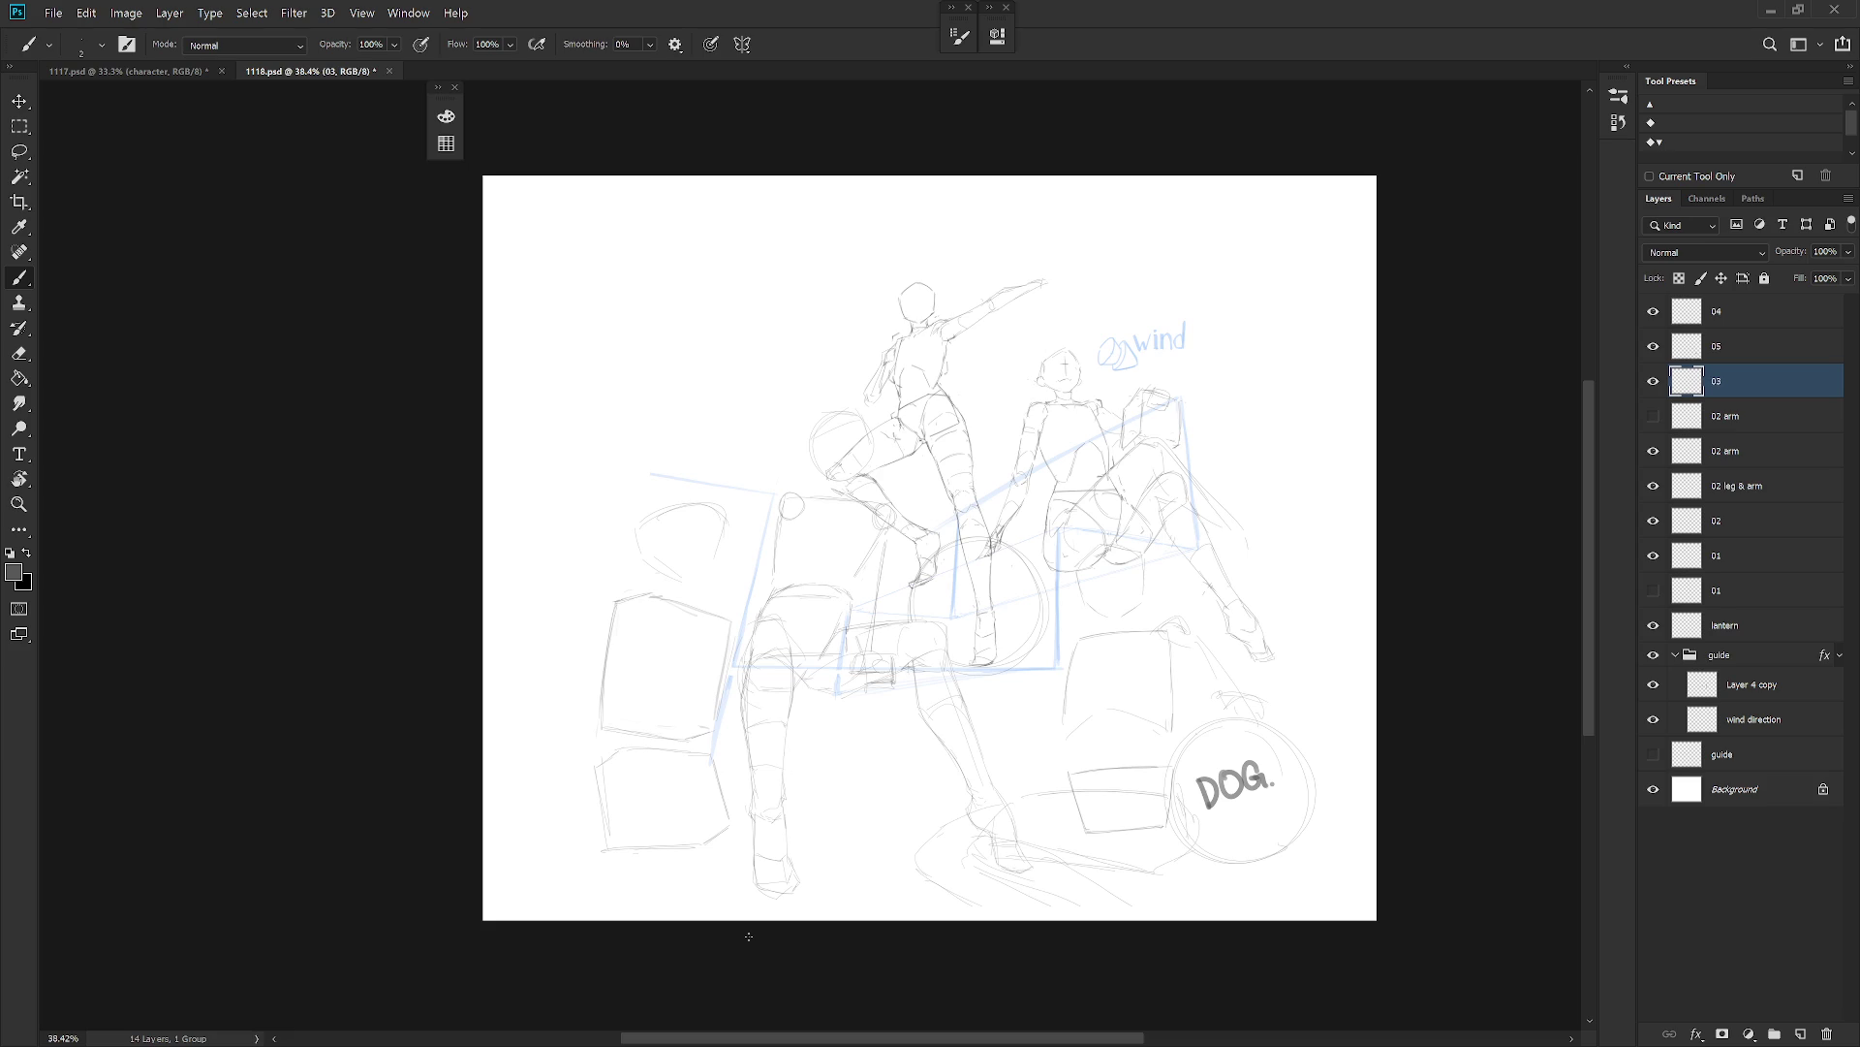
{"action": "left_click_drag", "start_coordinate": [583, 817], "coordinate": [667, 824]}
{"action": "key", "text": "ctrl+z"}
Shift the box stack up-right and rotate it about -4.56° around a pivot below it.
{"action": "left_click_drag", "start_coordinate": [847, 884], "coordinate": [852, 878]}
{"action": "key", "text": "ctrl+t"}
{"action": "left_click_drag", "start_coordinate": [673, 705], "coordinate": [685, 824]}
{"action": "left_click_drag", "start_coordinate": [815, 443], "coordinate": [785, 434]}
{"action": "key", "text": "Return"}
{"action": "key", "text": "b"}
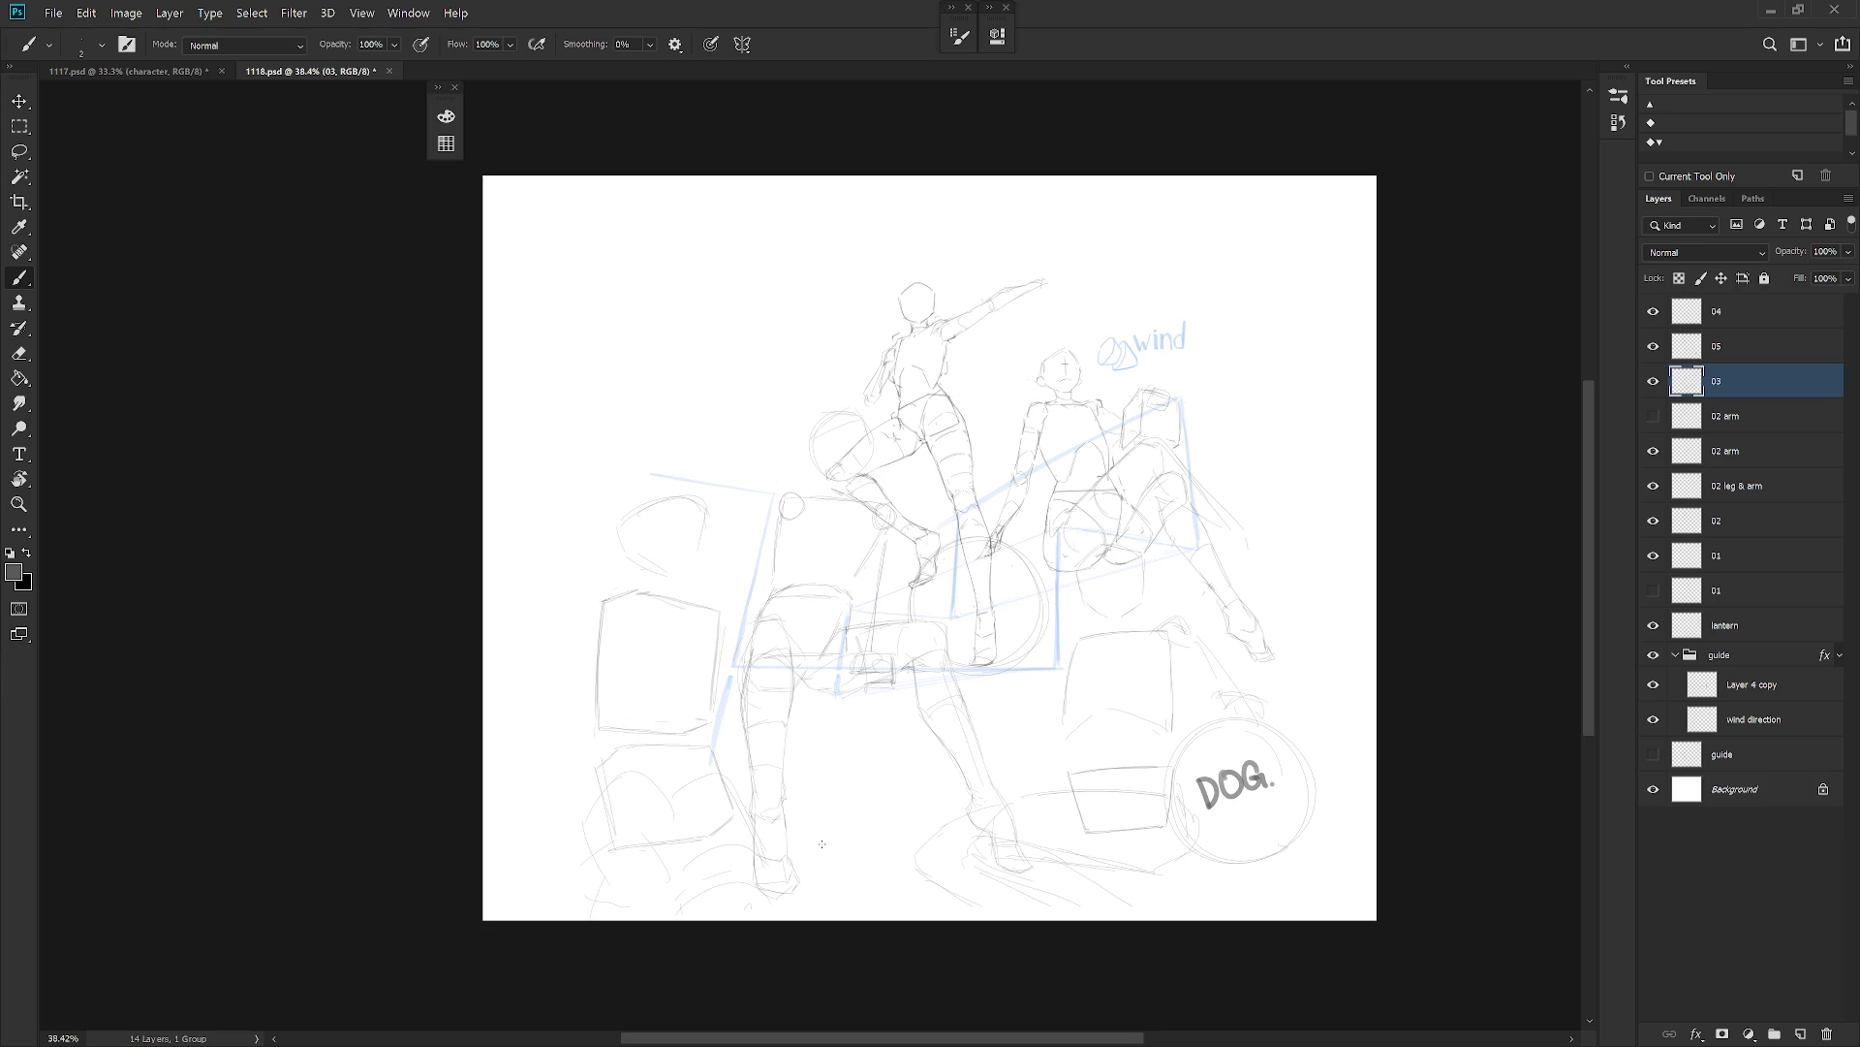
Nudge the left box stack slightly into its final spot.
{"action": "key", "text": "ctrl+t"}
{"action": "left_click_drag", "start_coordinate": [810, 881], "coordinate": [826, 889]}
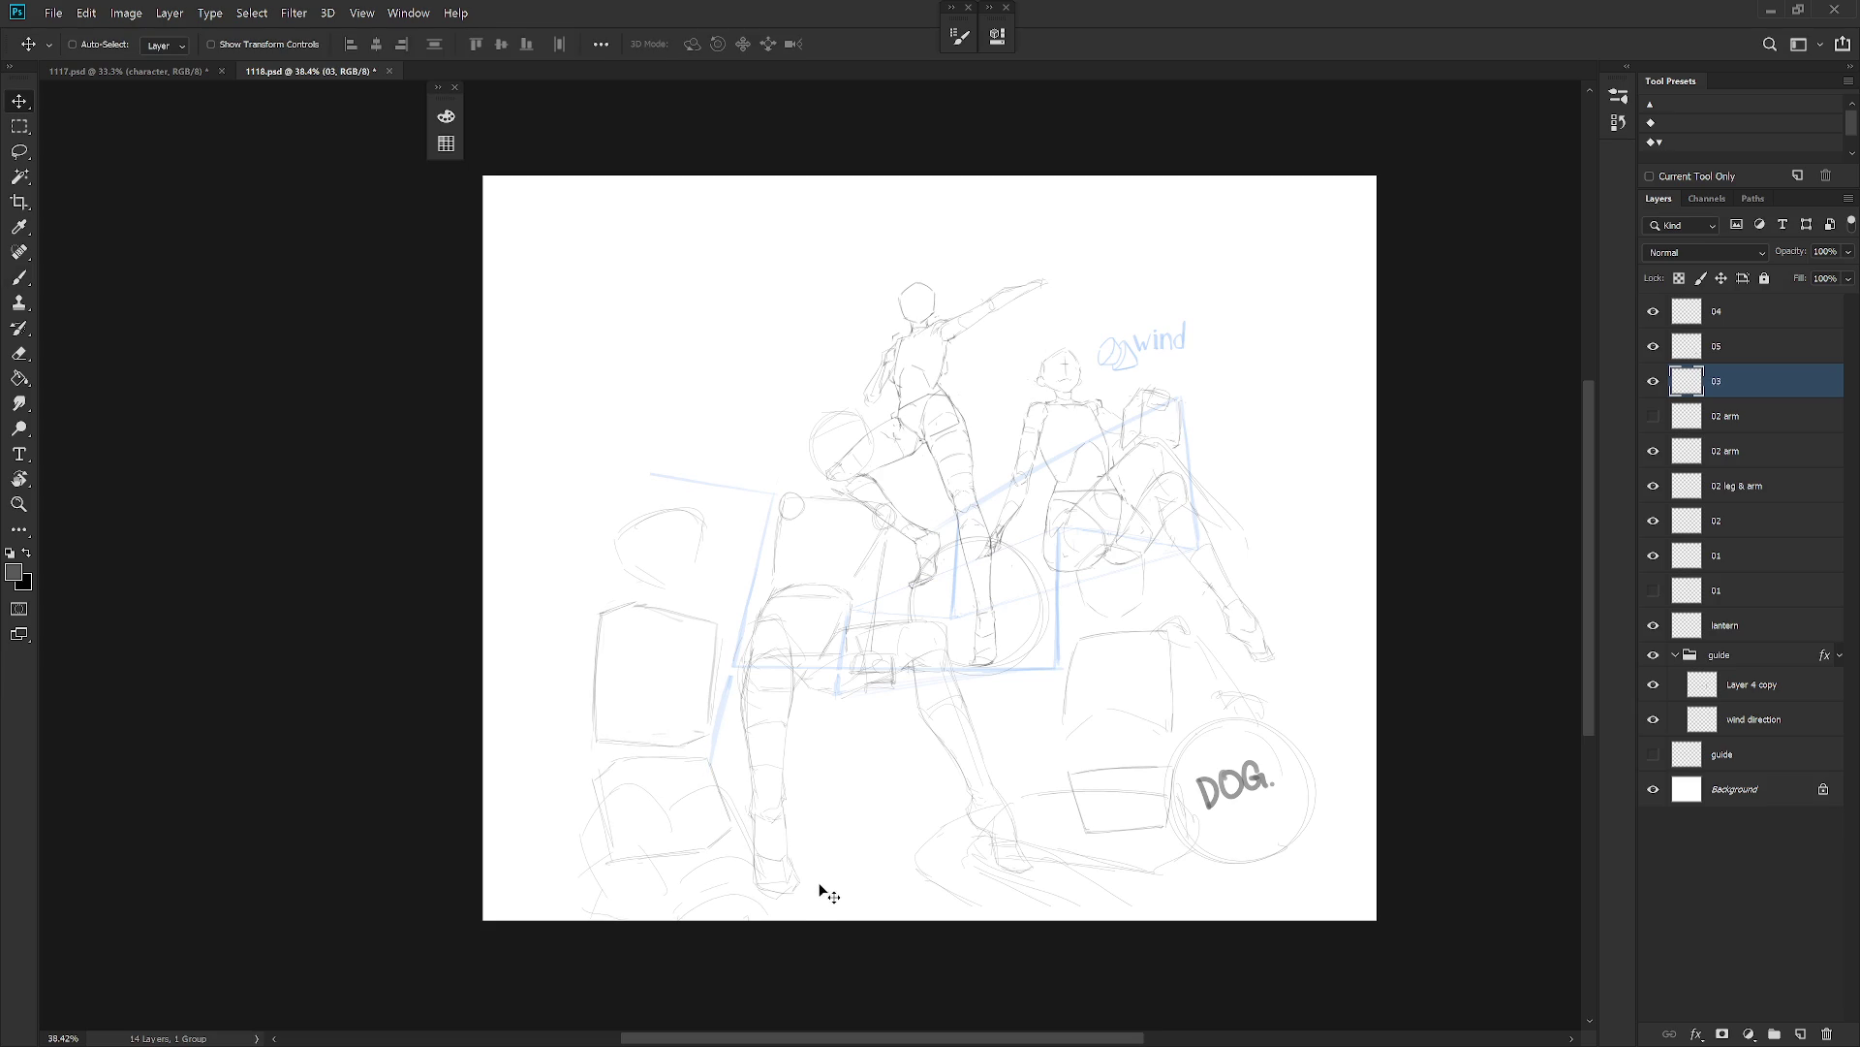
{"action": "key", "text": "Return"}
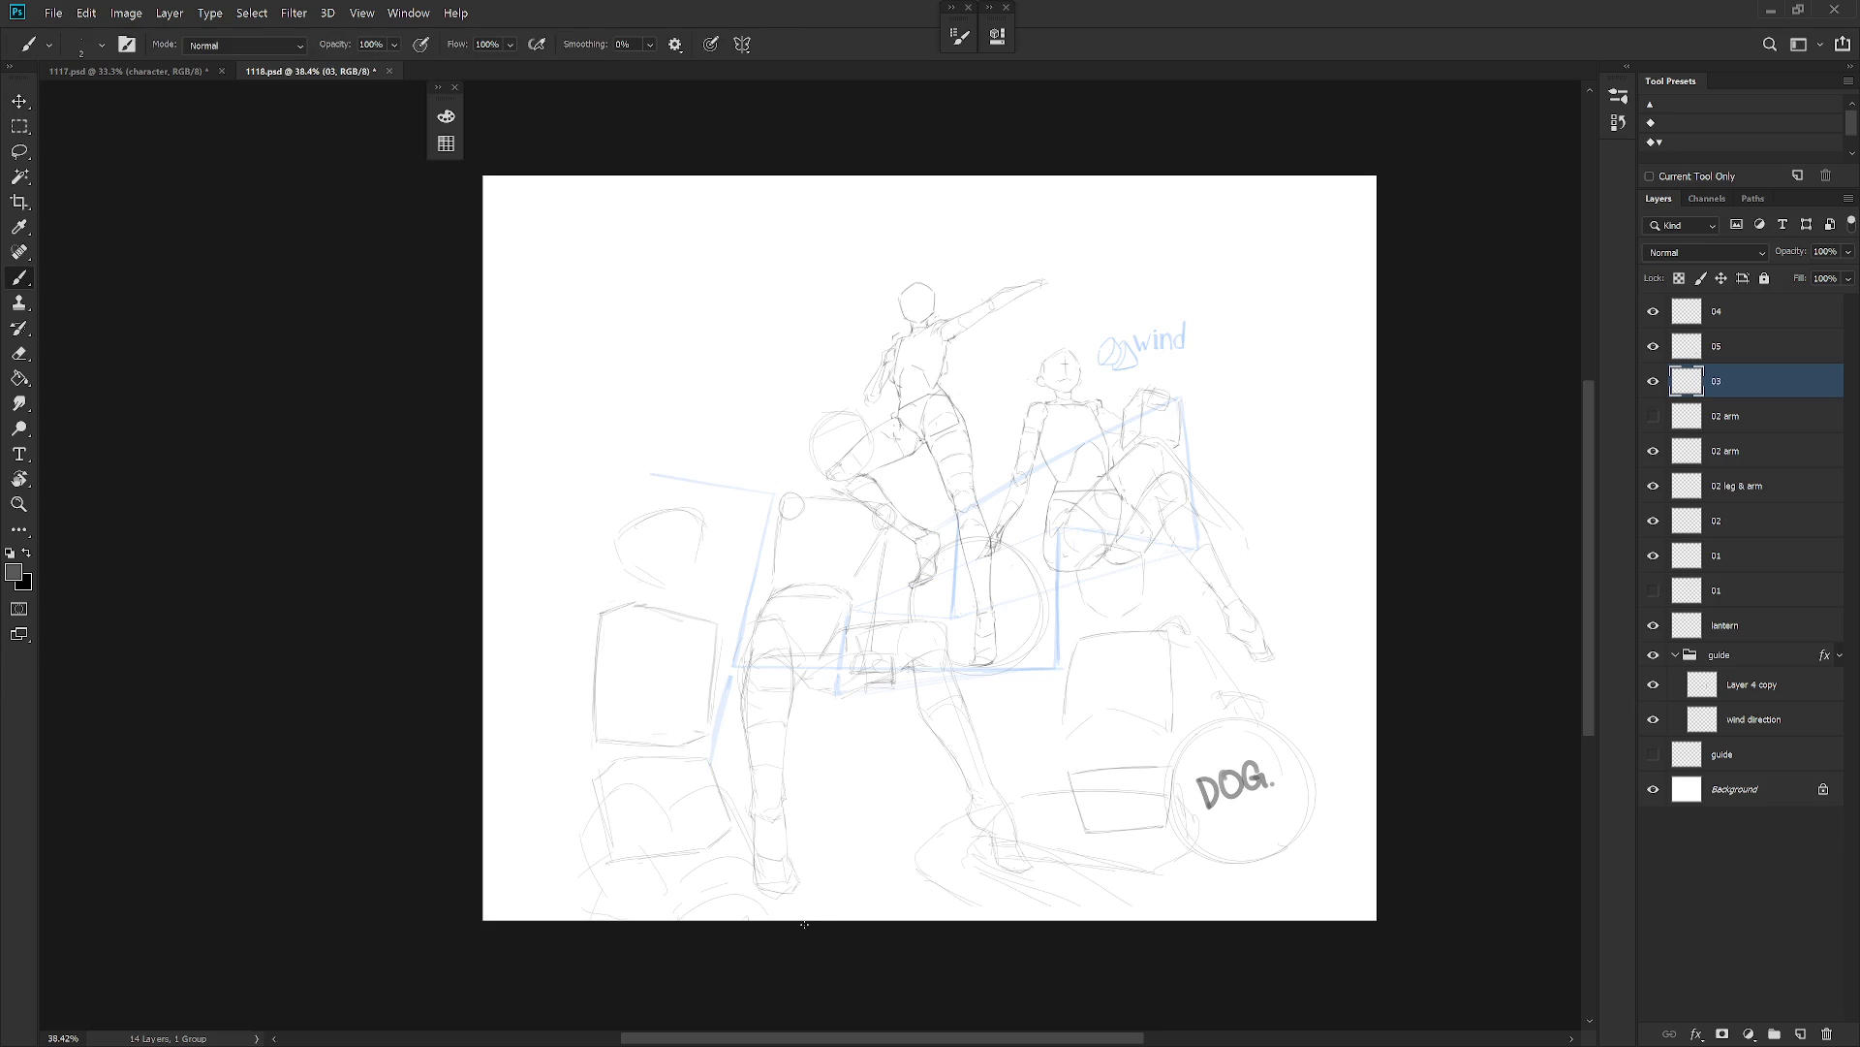
{"action": "key", "text": "ctrl+t"}
Commit the box-stack transform with the pivot below it, zoom in, and hide layer 03.
{"action": "left_click", "coordinate": [728, 845], "text": "alt"}
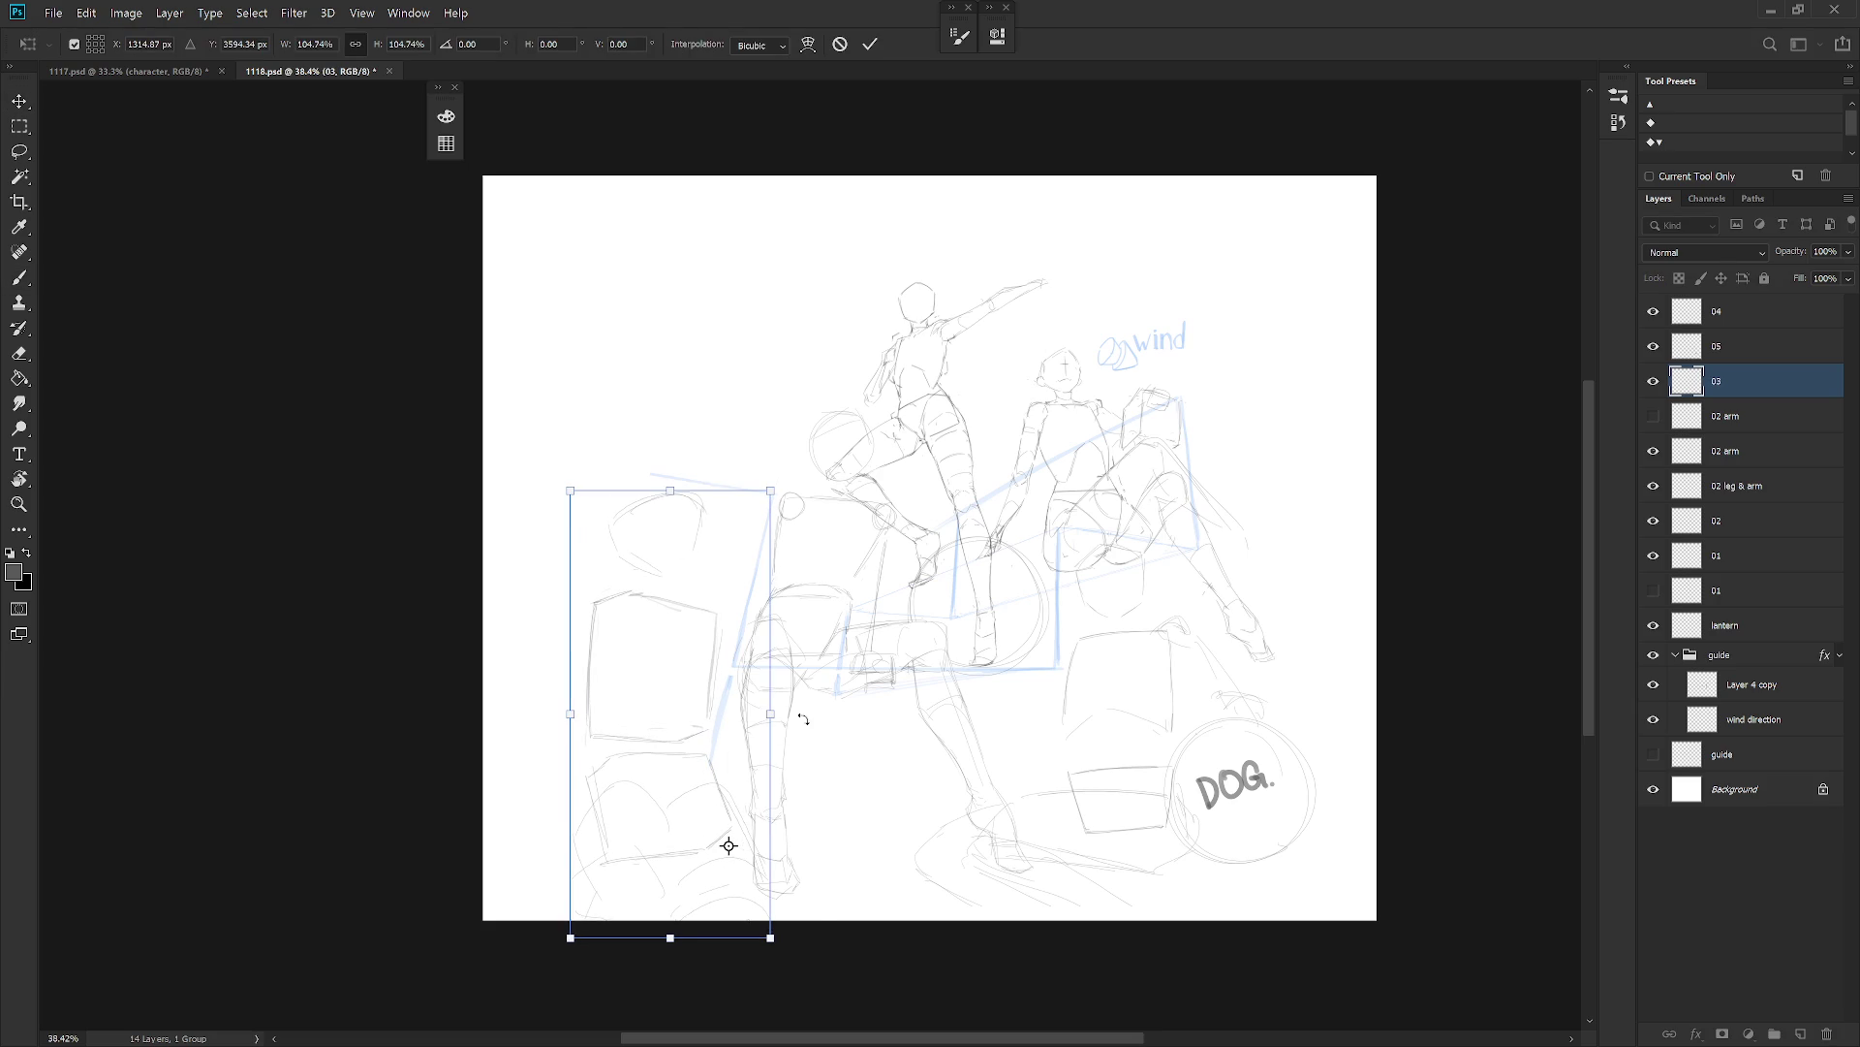
{"action": "key", "text": "b"}
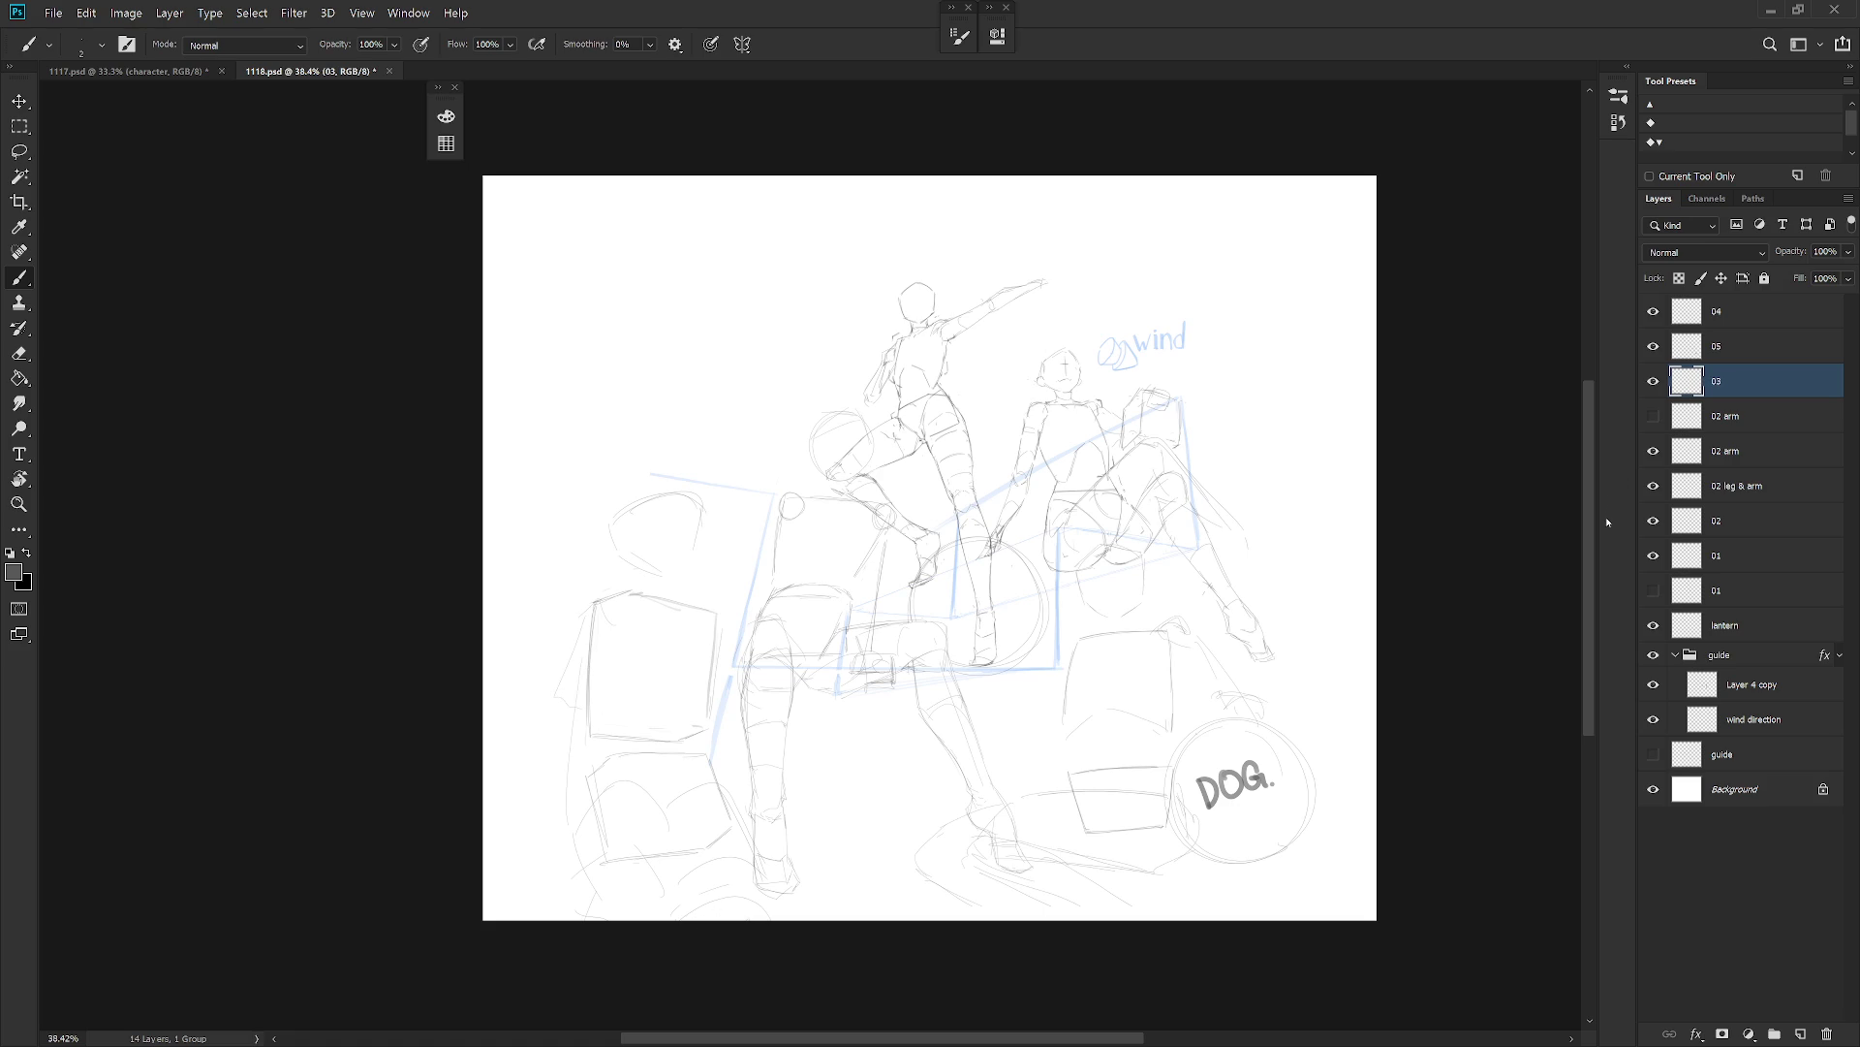
{"action": "scroll", "coordinate": [1164, 714], "scroll_direction": "up", "scroll_amount": 1}
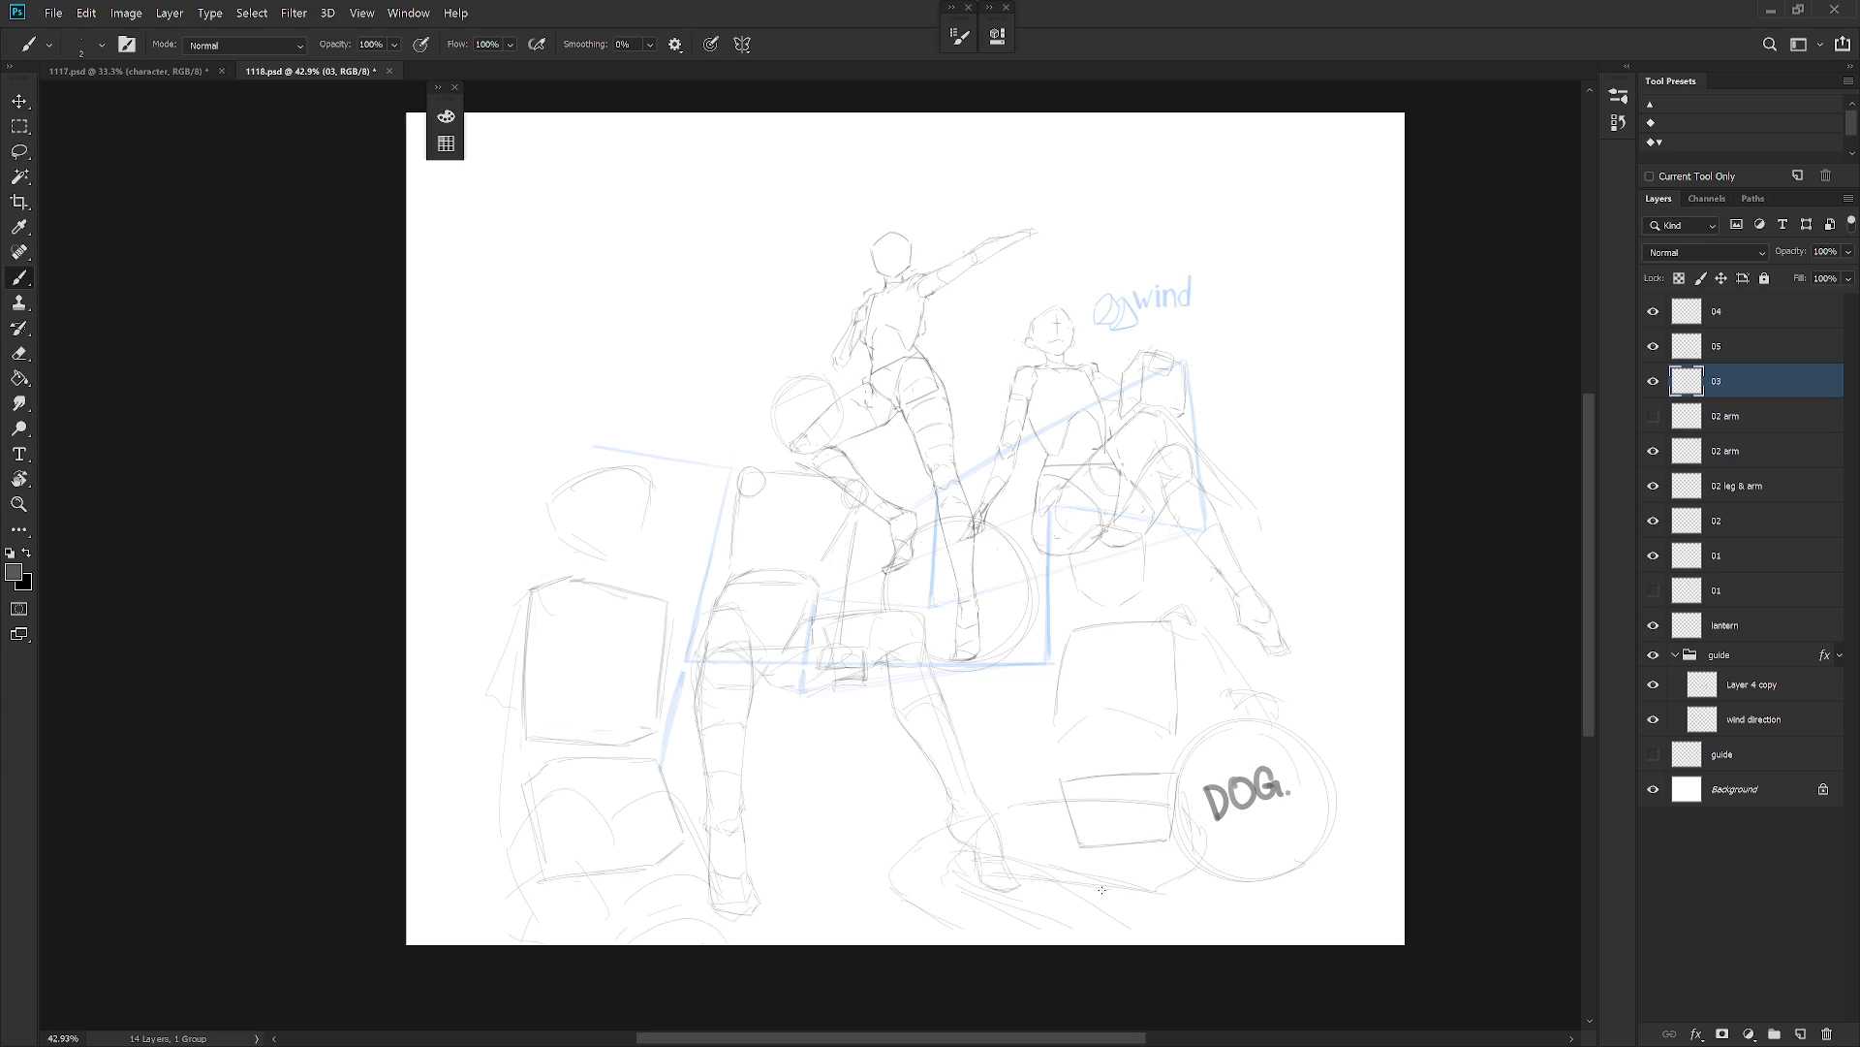
{"action": "left_click", "coordinate": [1653, 380]}
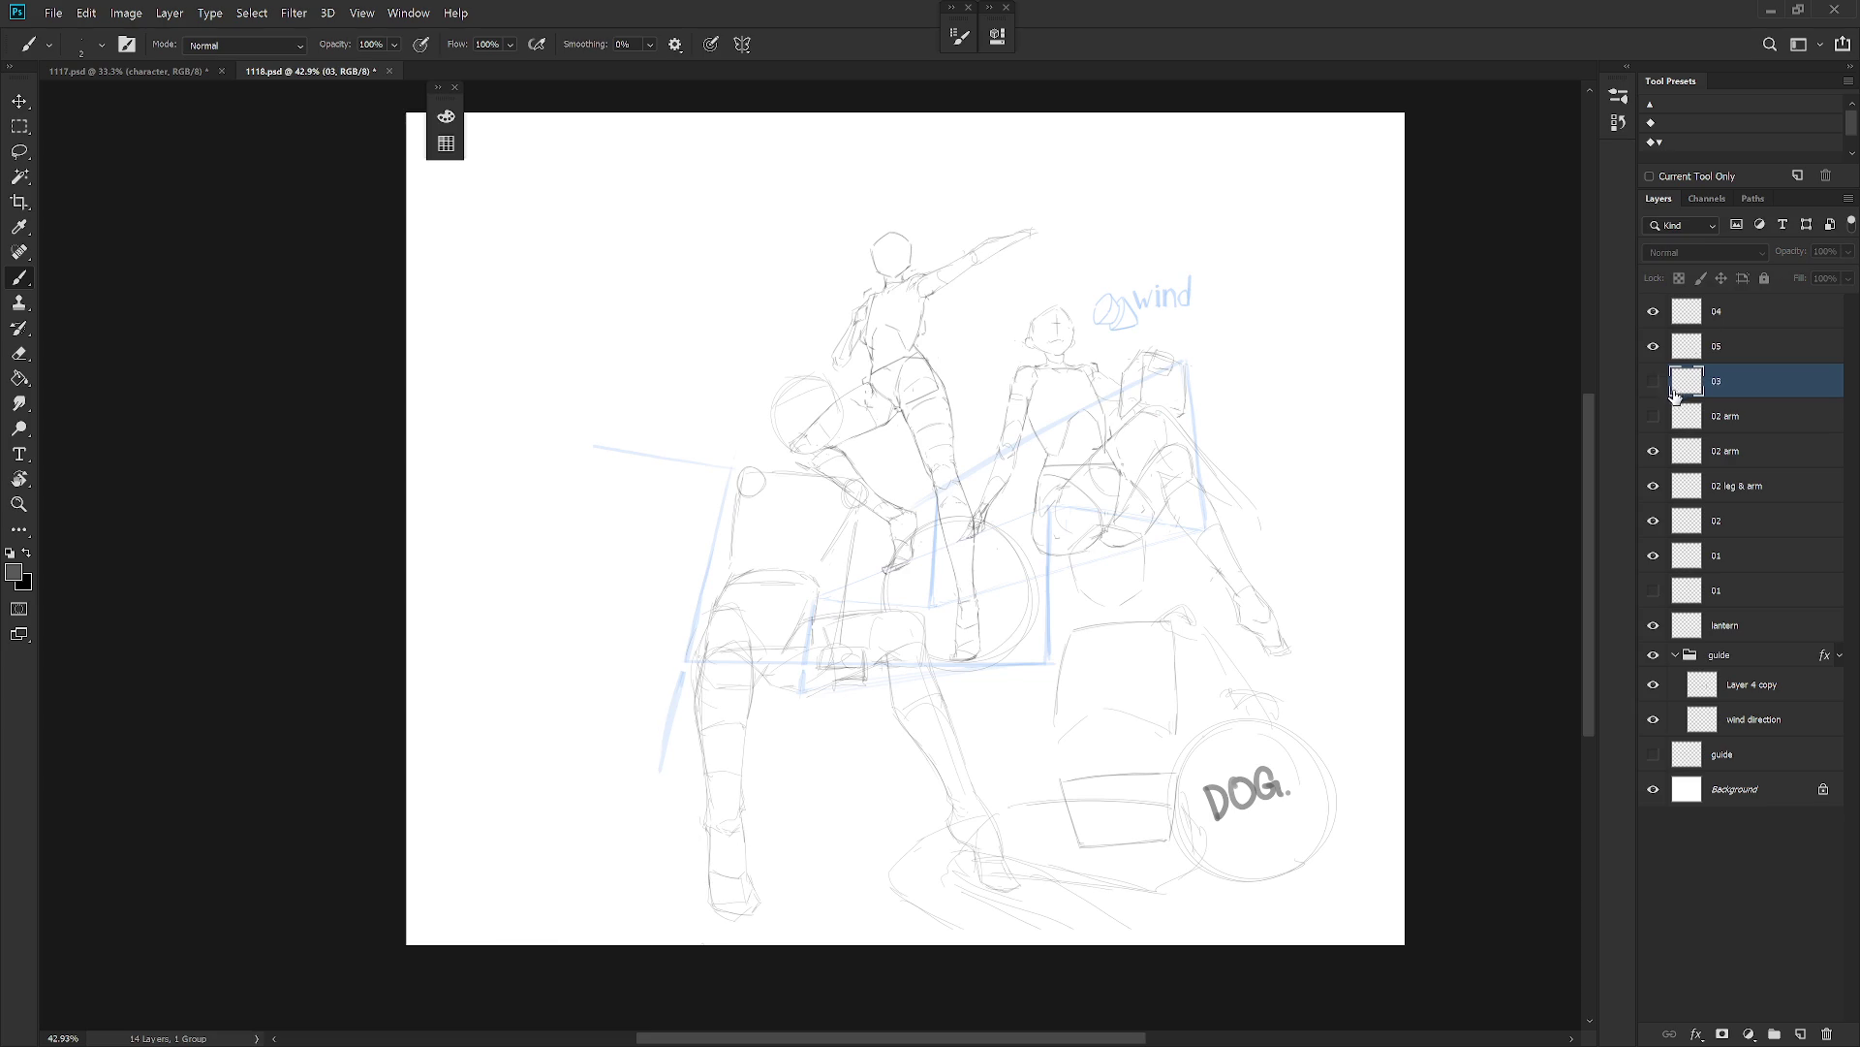
Create a new layer named 03.
{"action": "left_click_drag", "start_coordinate": [1372, 636], "coordinate": [1332, 667]}
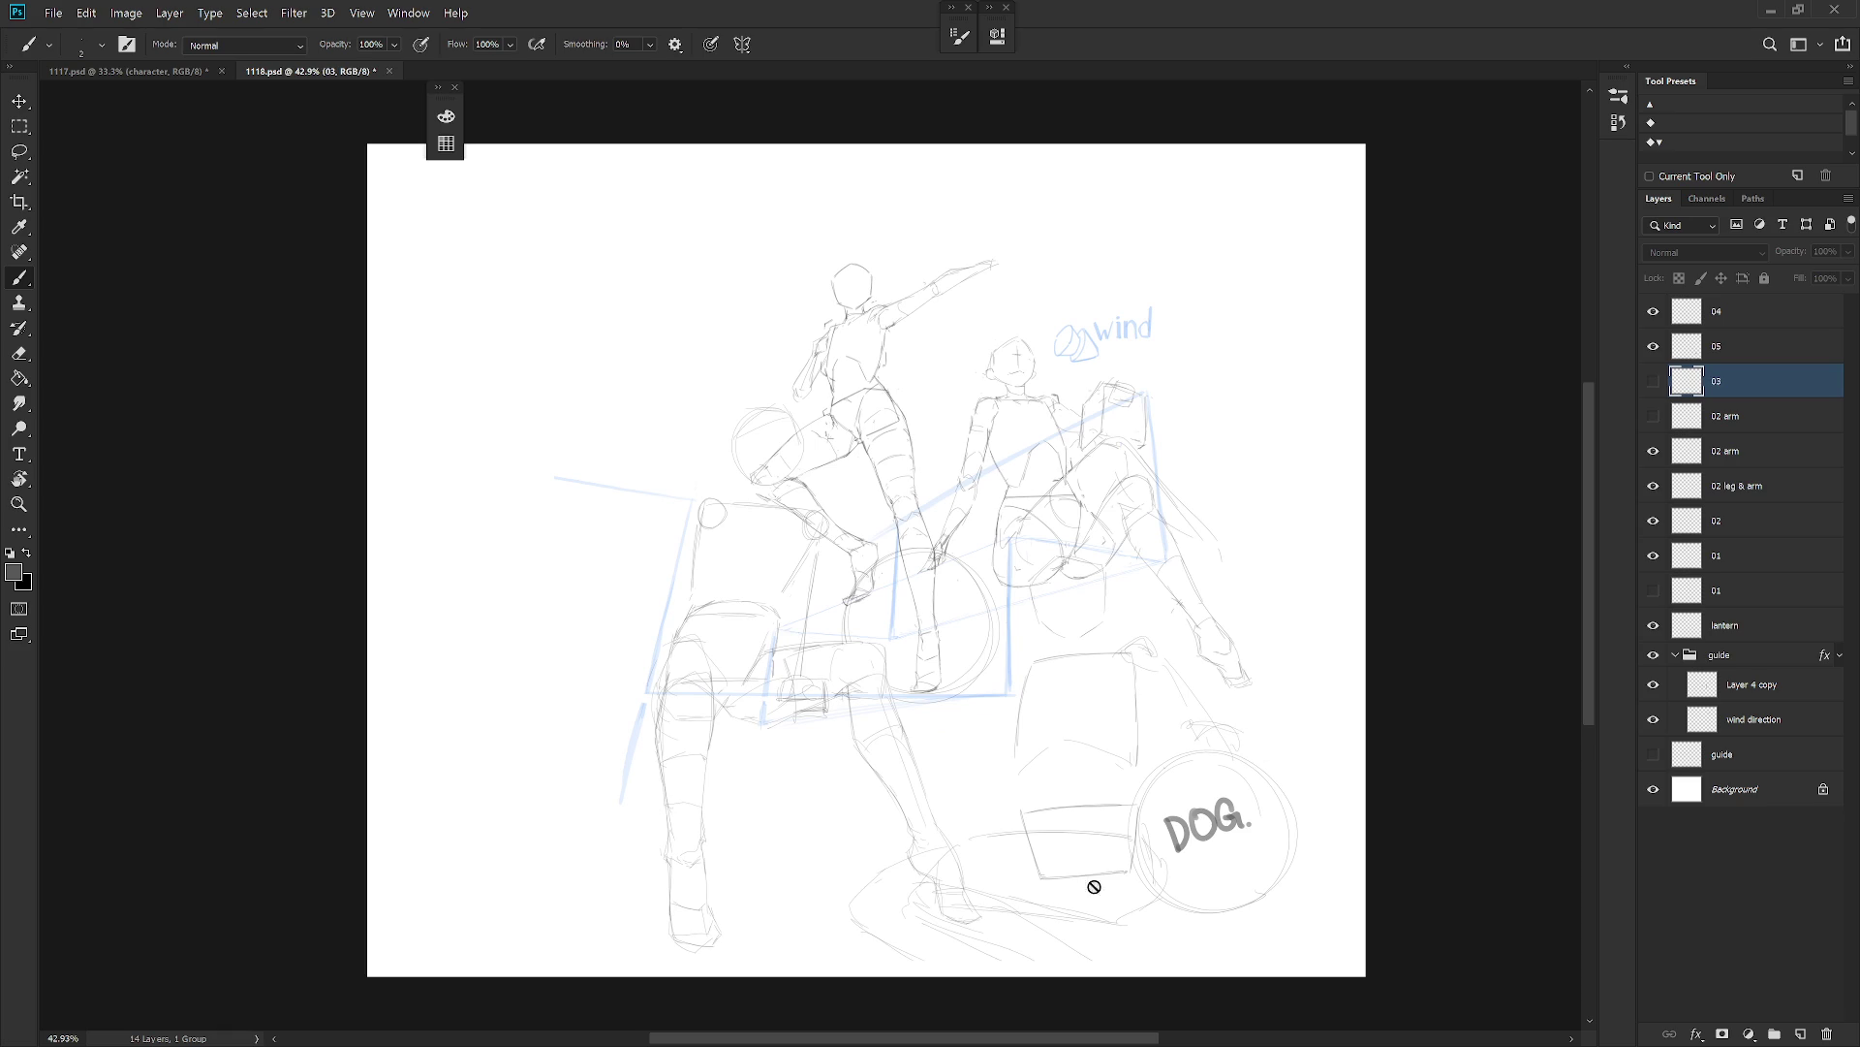
{"action": "key", "text": "ctrl+shift+n"}
{"action": "type", "text": "03"}
{"action": "key", "text": "Return"}
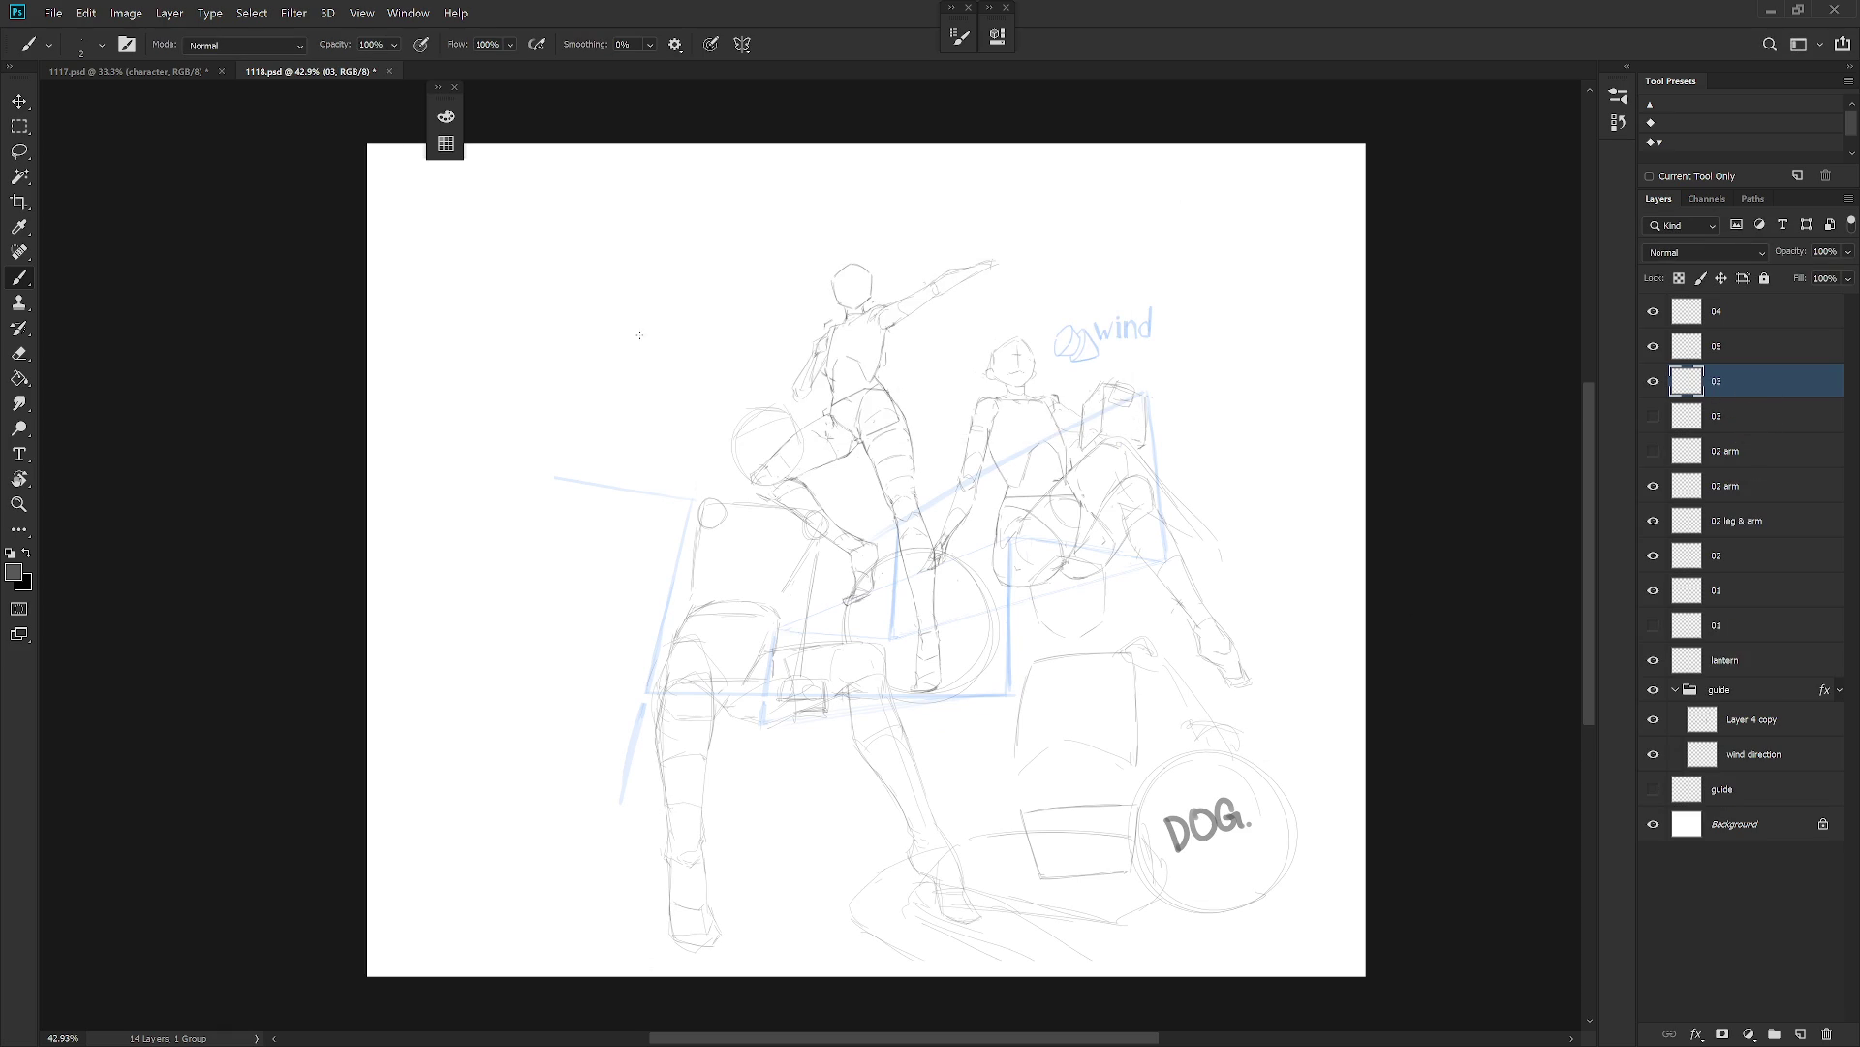
Sketch on the new 03 layer, undoing and erasing a stray stroke near the head.
{"action": "mouse_move", "coordinate": [647, 376]}
{"action": "left_mouse_down"}
{"action": "mouse_move", "coordinate": [669, 373]}
{"action": "mouse_move", "coordinate": [668, 346]}
{"action": "mouse_move", "coordinate": [597, 357]}
{"action": "mouse_move", "coordinate": [663, 347]}
{"action": "left_mouse_up"}
{"action": "key", "text": "ctrl+z"}
{"action": "key", "text": "ctrl+z"}
{"action": "key", "text": "e"}
{"action": "key", "text": "b"}
{"action": "key", "text": "l"}
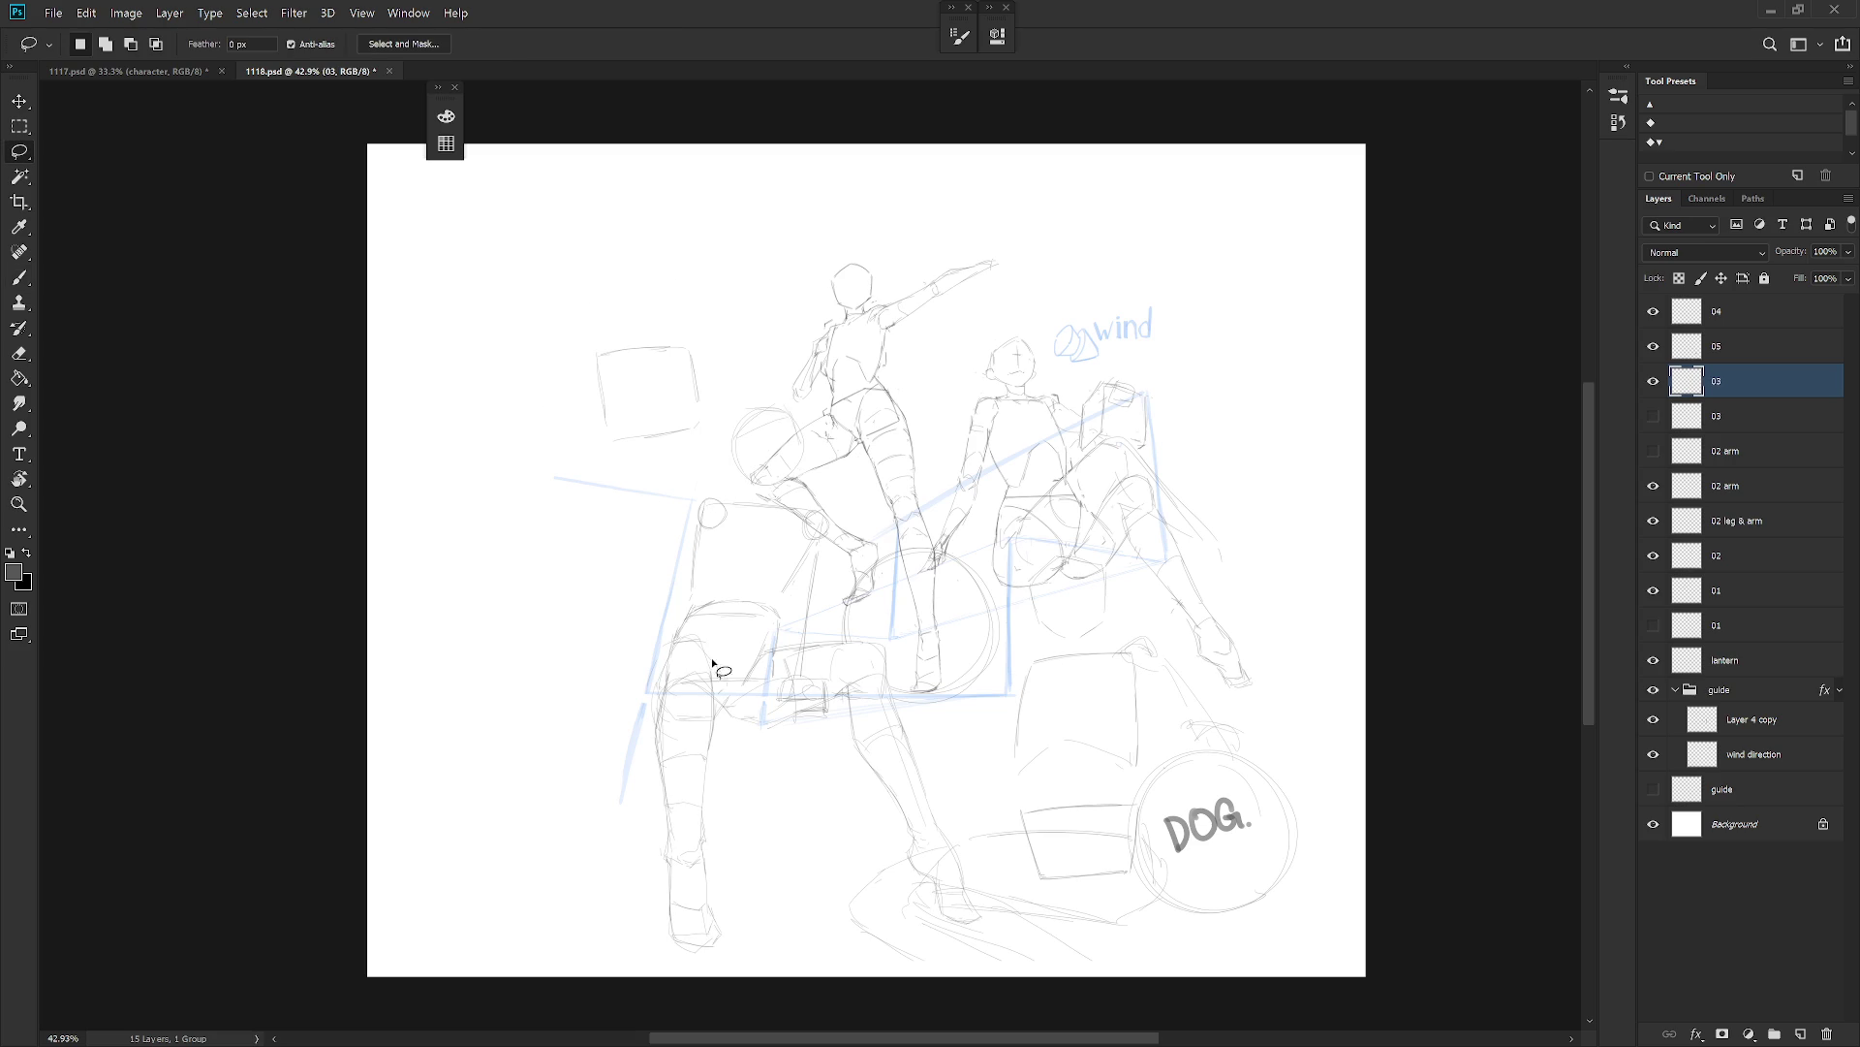
{"action": "scroll", "coordinate": [1162, 785], "scroll_direction": "down", "scroll_amount": 3}
Select layers 04 through the guide group and move the whole sketch left.
{"action": "left_click_drag", "start_coordinate": [1162, 786], "coordinate": [1042, 746]}
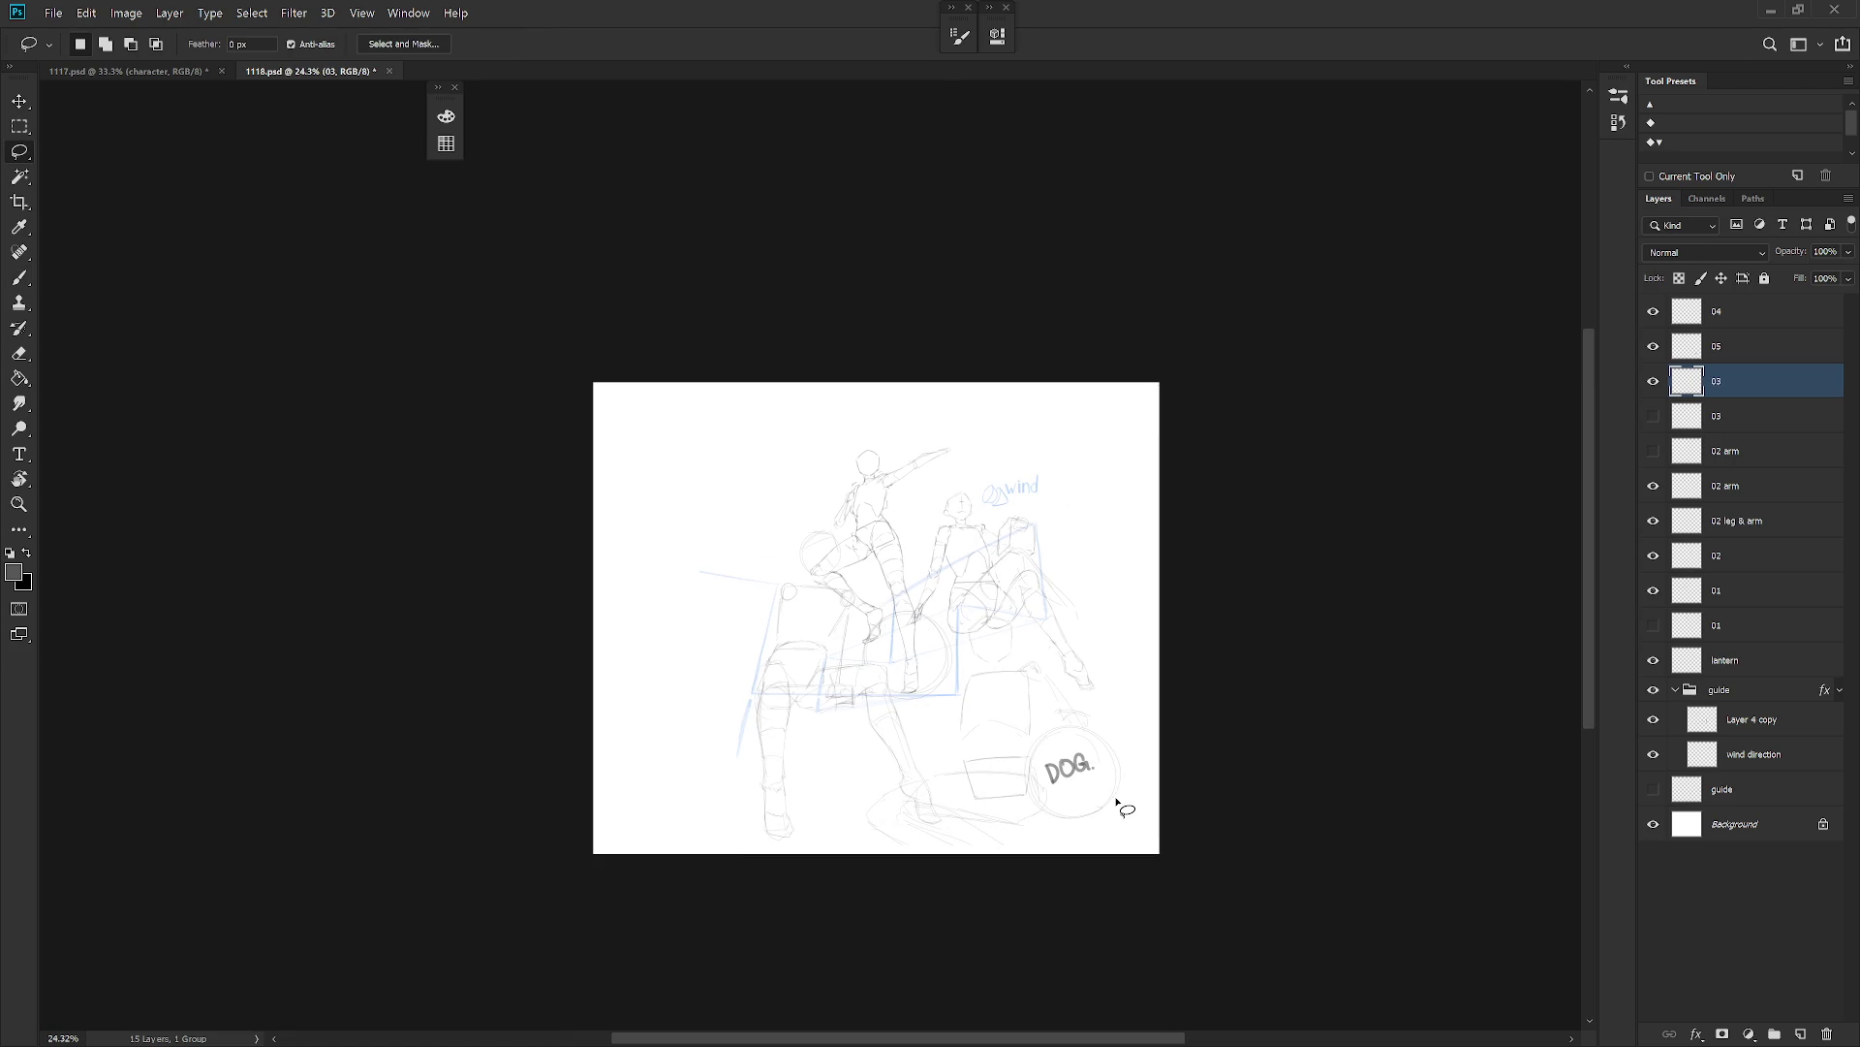
{"action": "left_click", "coordinate": [1734, 311]}
{"action": "left_click", "coordinate": [1750, 689], "text": "shift"}
{"action": "key", "text": "v"}
{"action": "left_click_drag", "start_coordinate": [1239, 841], "coordinate": [1183, 842]}
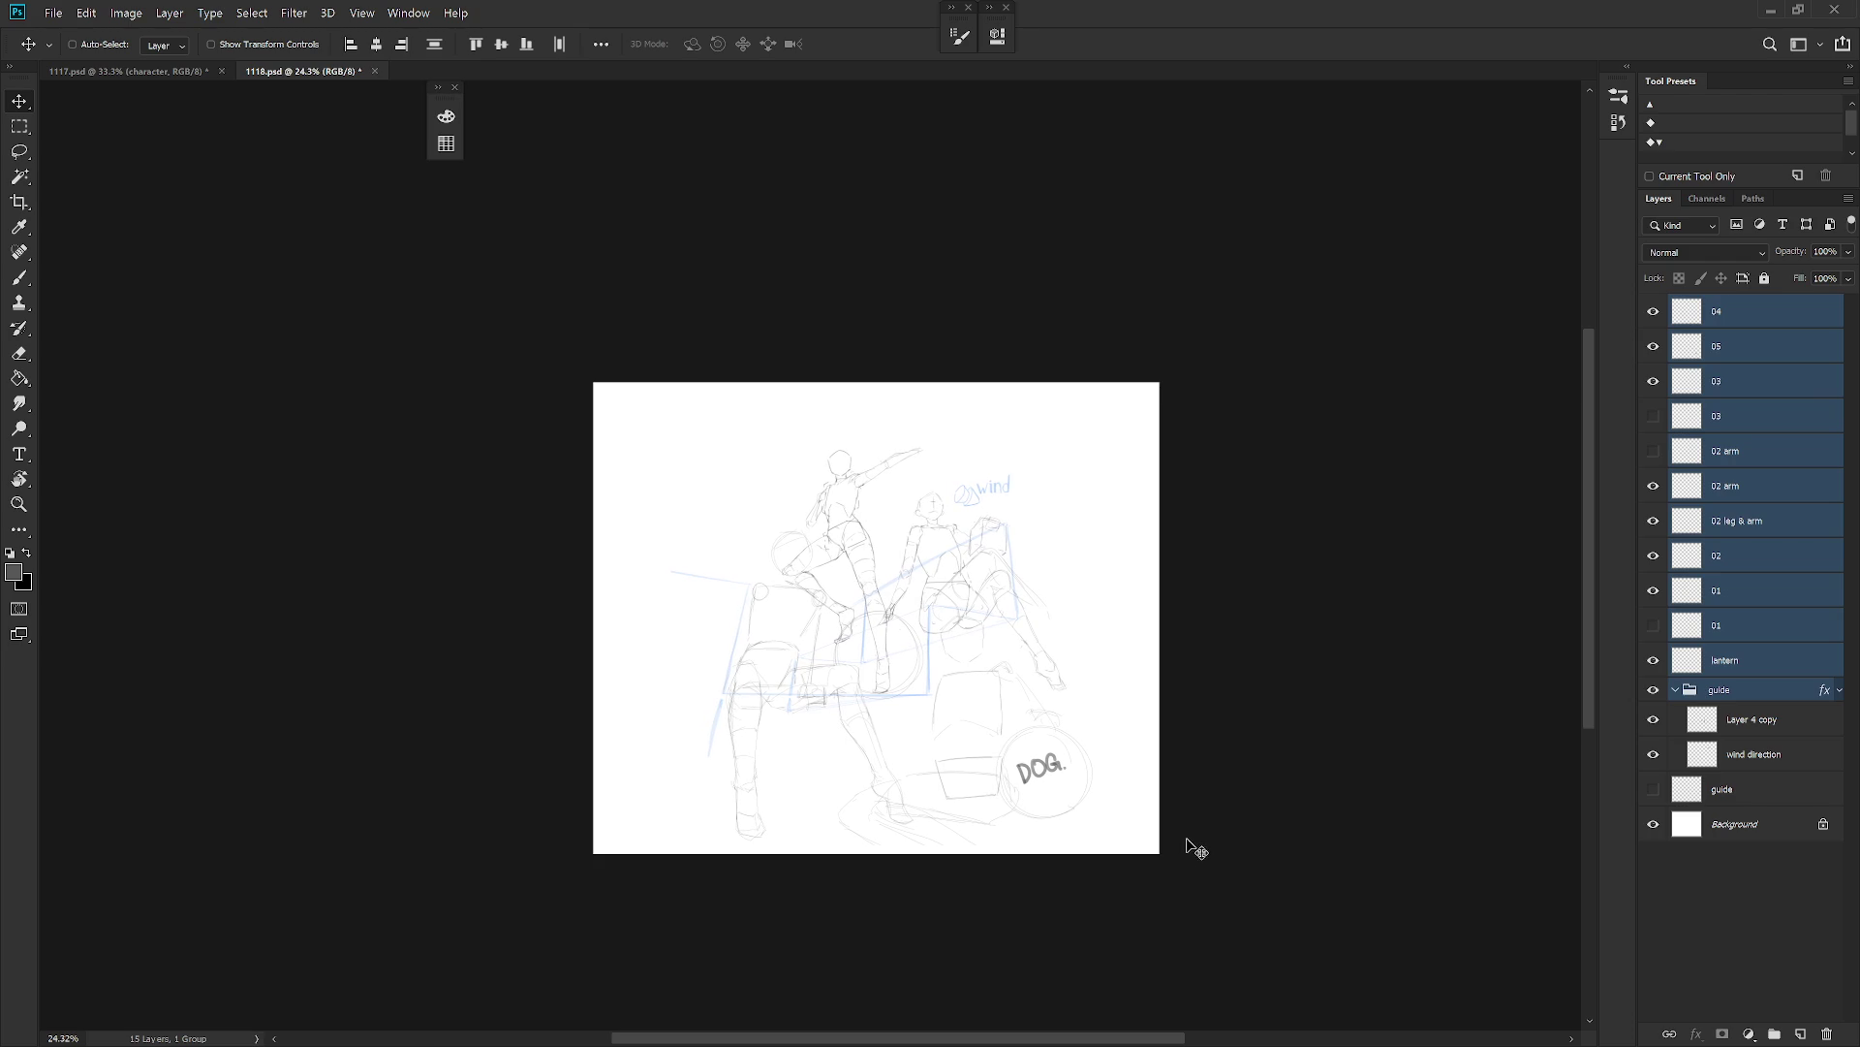
Set the canvas size to 4000 × 4800 pixels.
{"action": "left_click", "coordinate": [126, 13]}
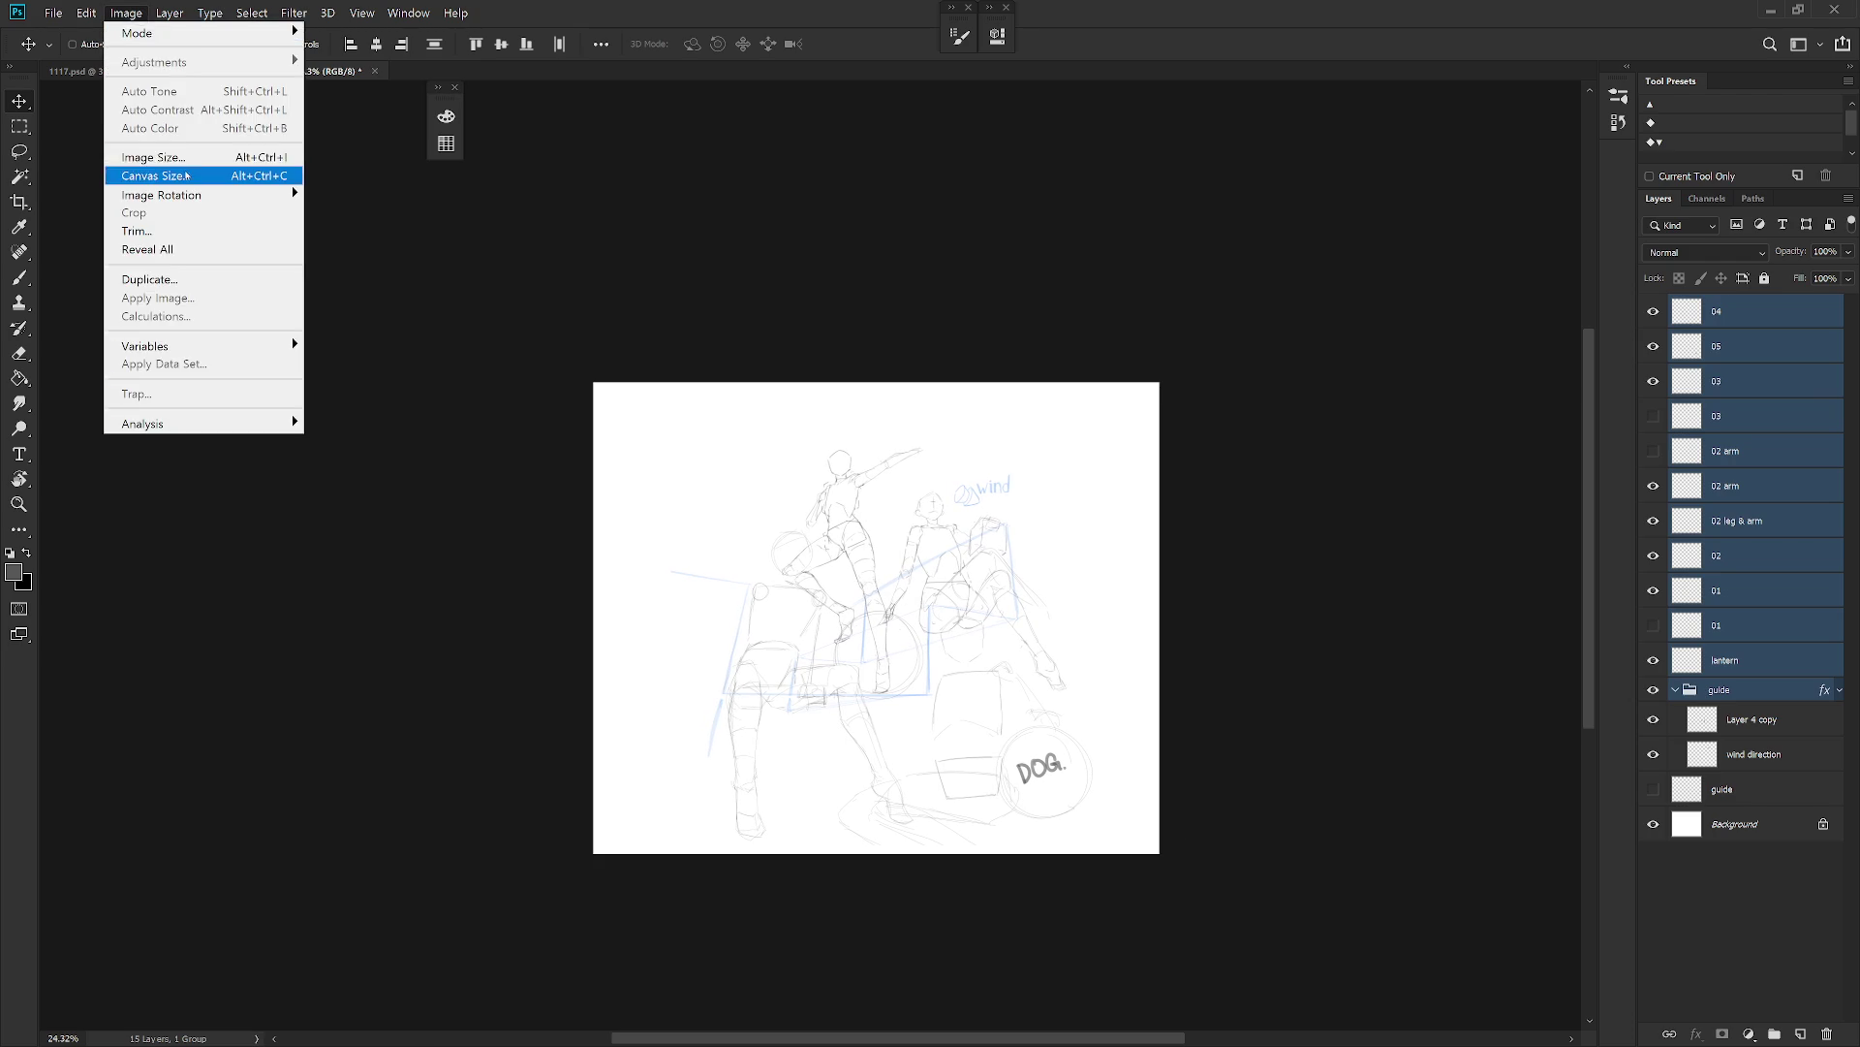
{"action": "left_click", "coordinate": [155, 175]}
{"action": "double_click", "coordinate": [916, 345]}
{"action": "type", "text": "4000"}
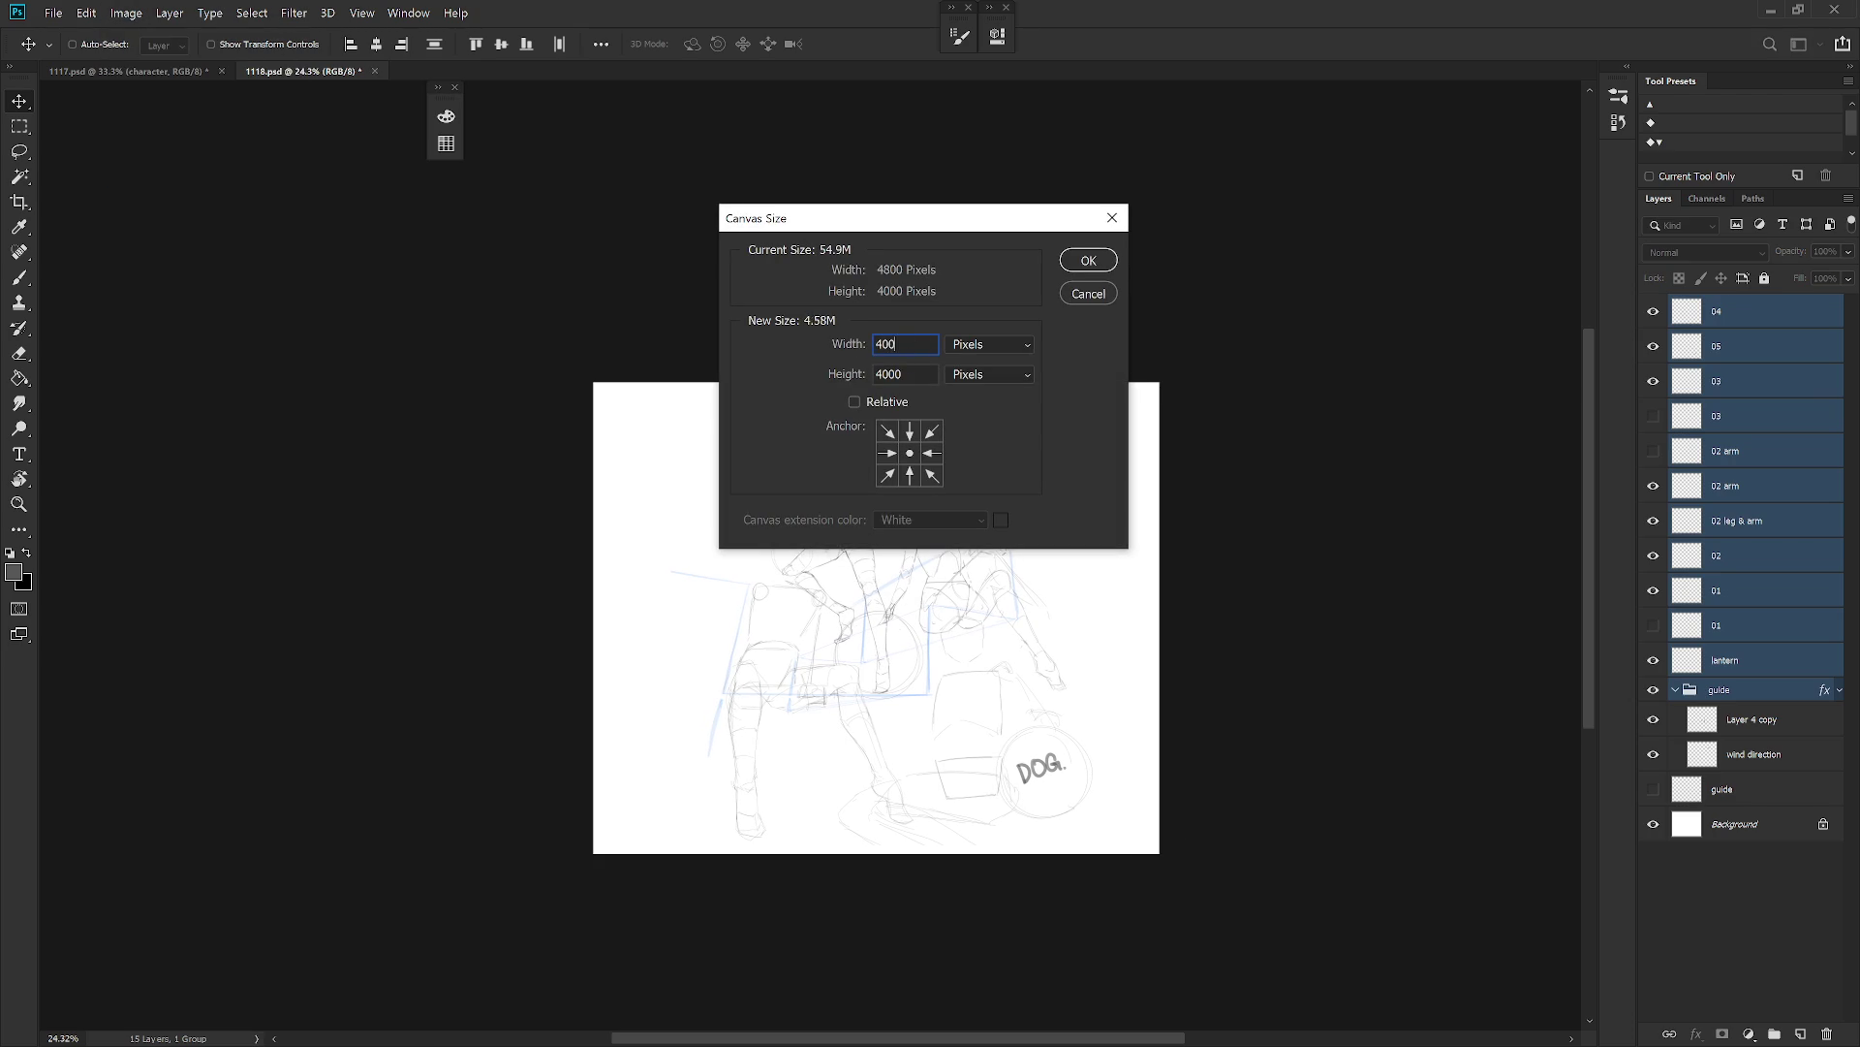
{"action": "key", "text": "Tab"}
{"action": "type", "text": "4800"}
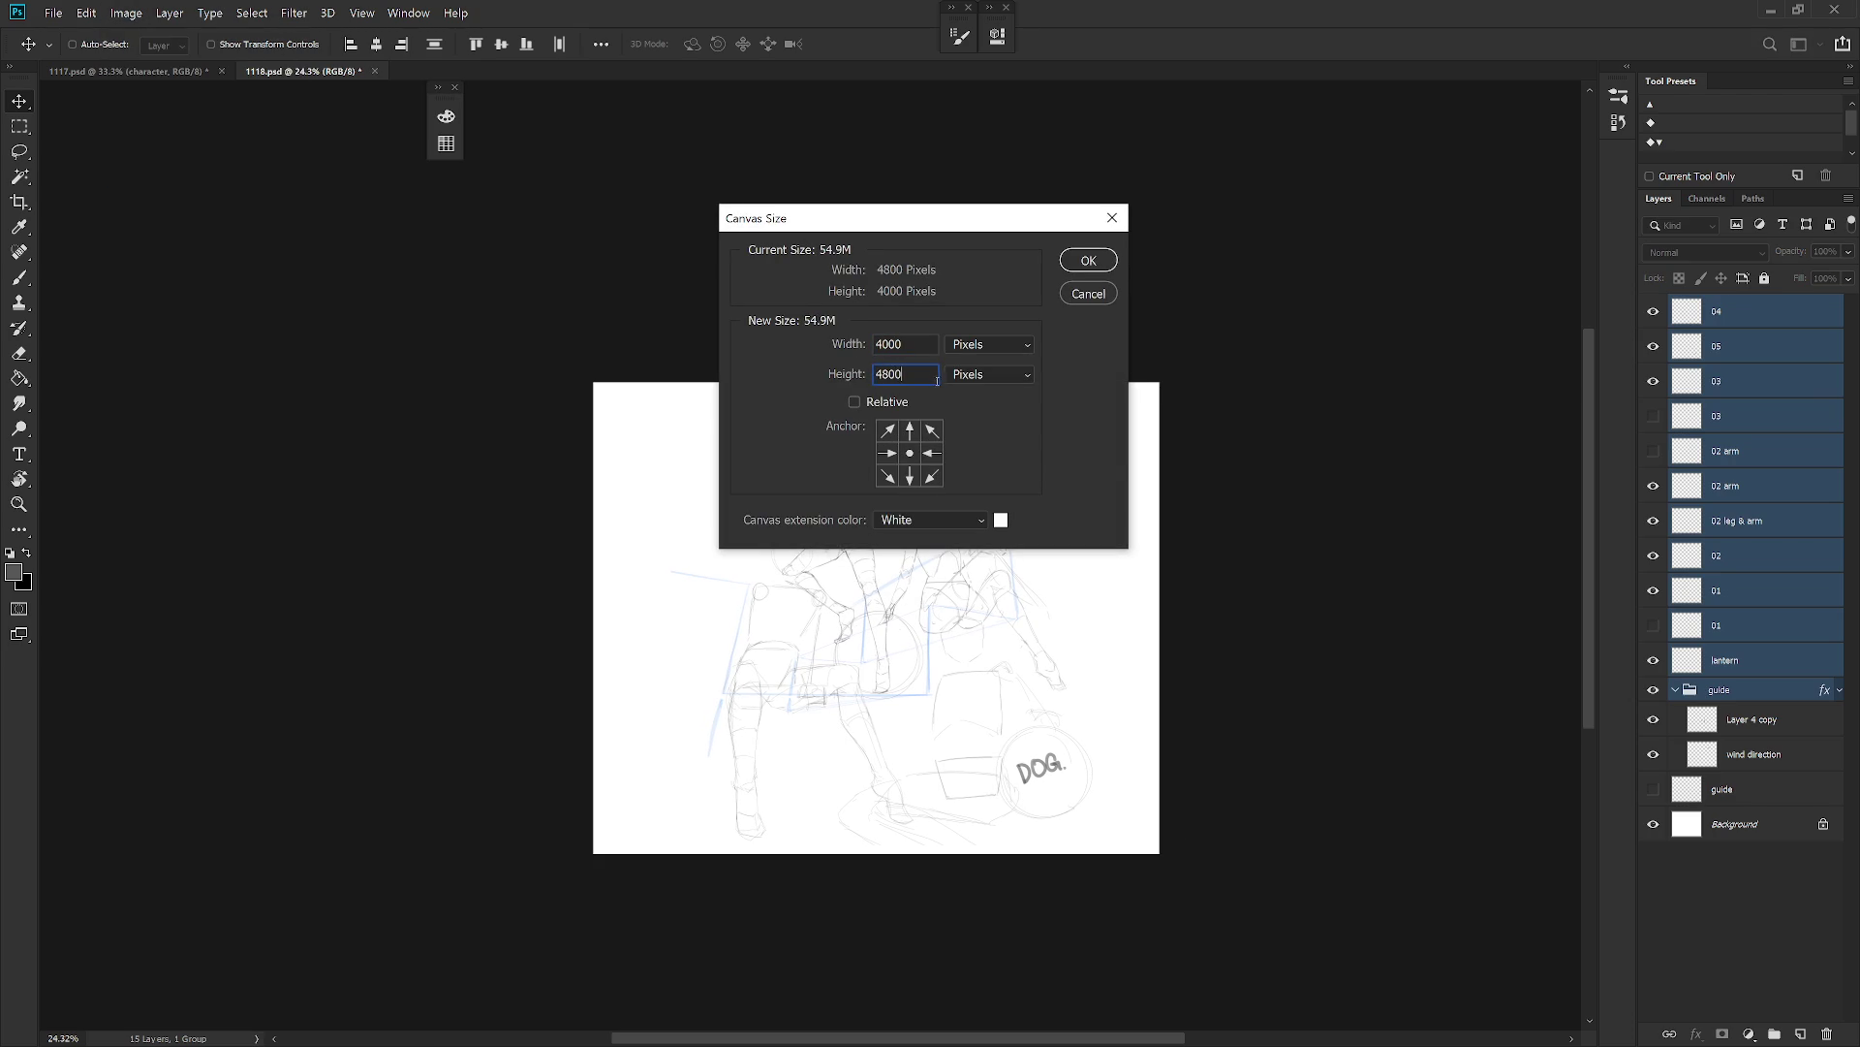
{"action": "key", "text": "Return"}
{"action": "key", "text": "Return"}
Move the sketch layers down on the taller canvas and return to the brush.
{"action": "left_click_drag", "start_coordinate": [994, 827], "coordinate": [993, 870]}
{"action": "key", "text": "b"}
{"action": "scroll", "coordinate": [952, 802], "scroll_direction": "up", "scroll_amount": 3}
{"action": "scroll", "coordinate": [1015, 778], "scroll_direction": "up", "scroll_amount": 1}
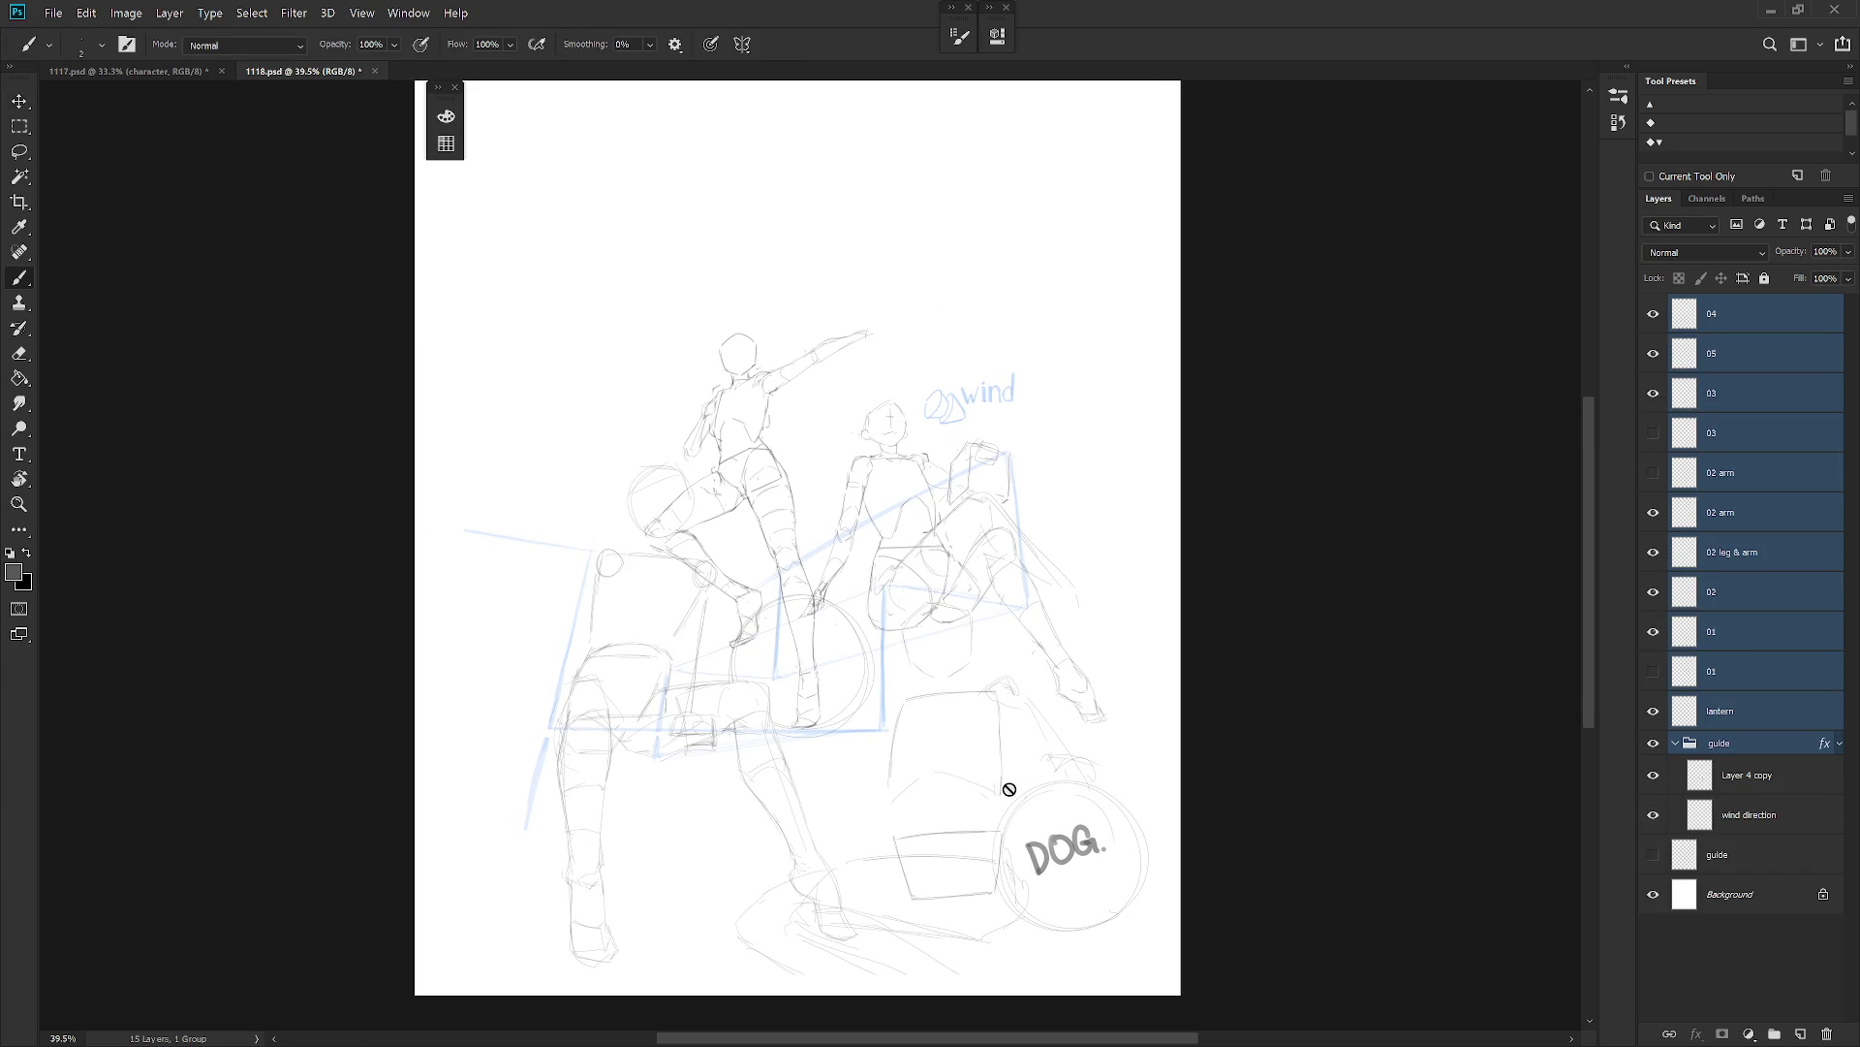
Check the second 03 layer and swap the 01 figure to its lower alternate pose.
{"action": "left_click", "coordinate": [1711, 432]}
{"action": "left_click", "coordinate": [1653, 433]}
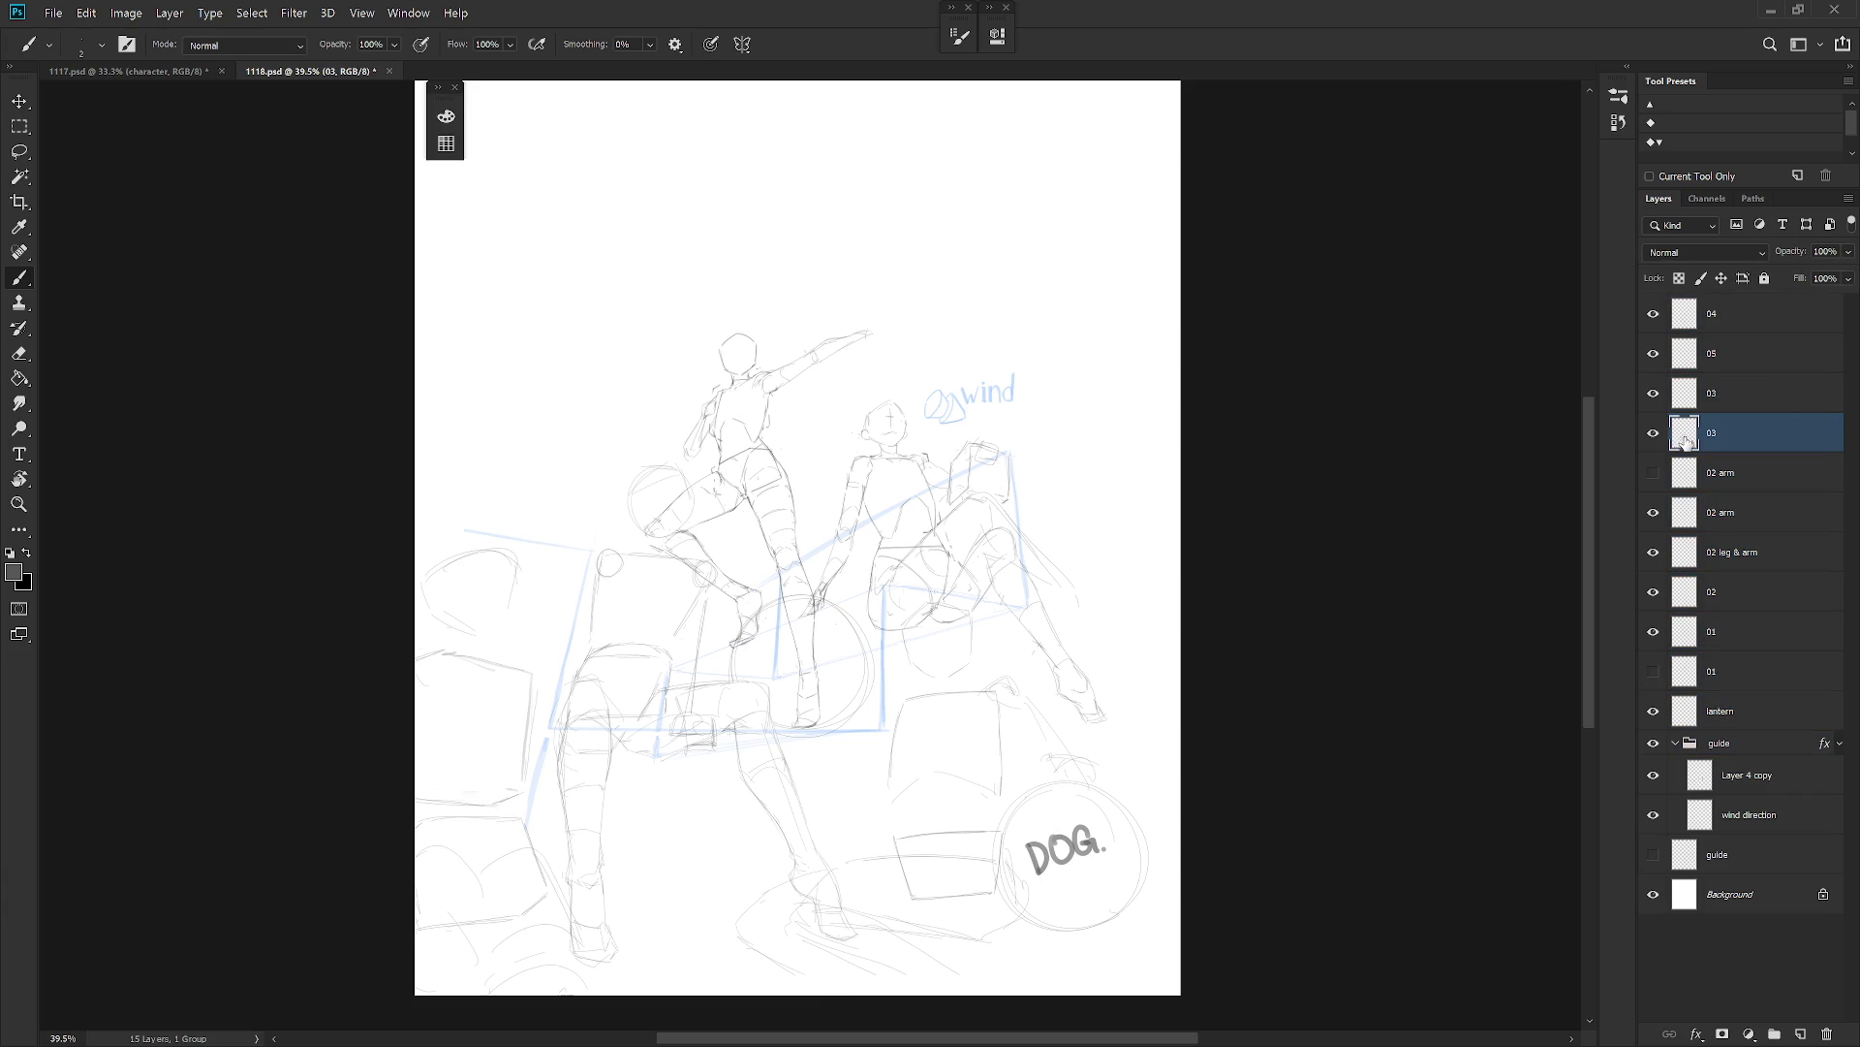
{"action": "left_click", "coordinate": [1654, 432]}
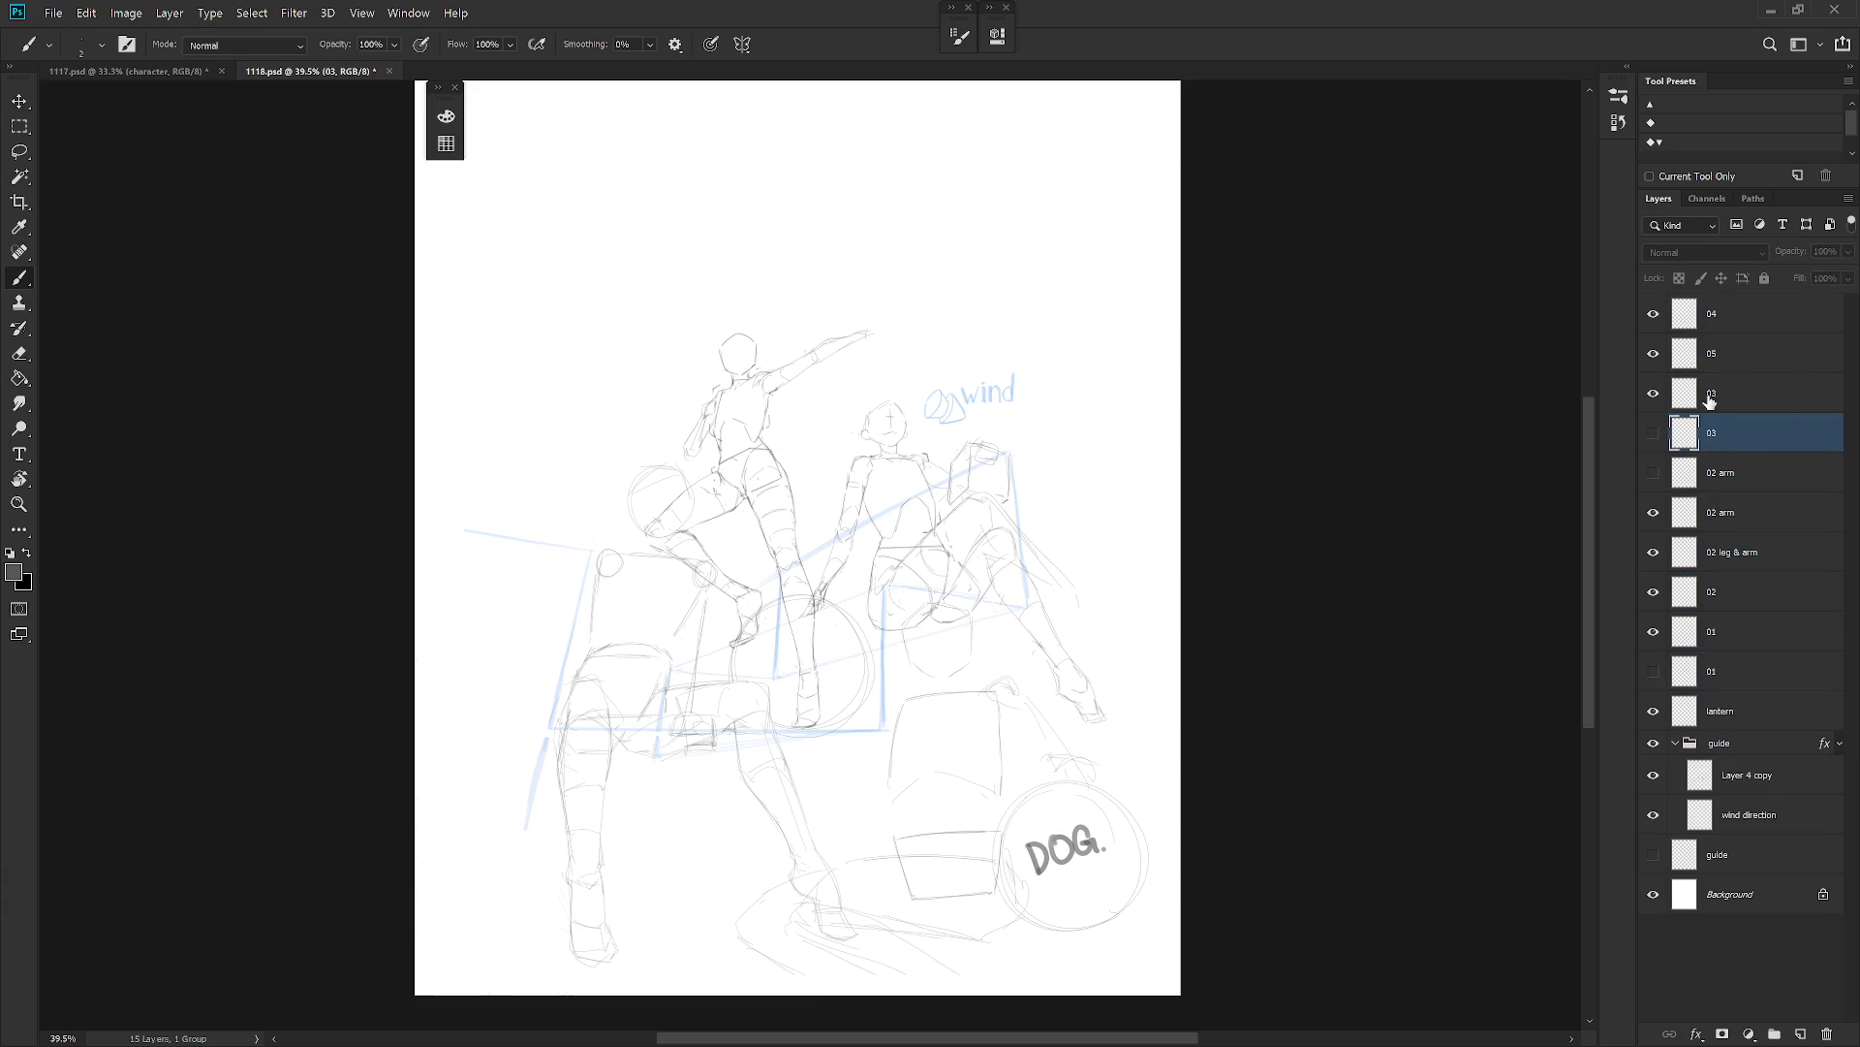
{"action": "left_click", "coordinate": [1739, 397]}
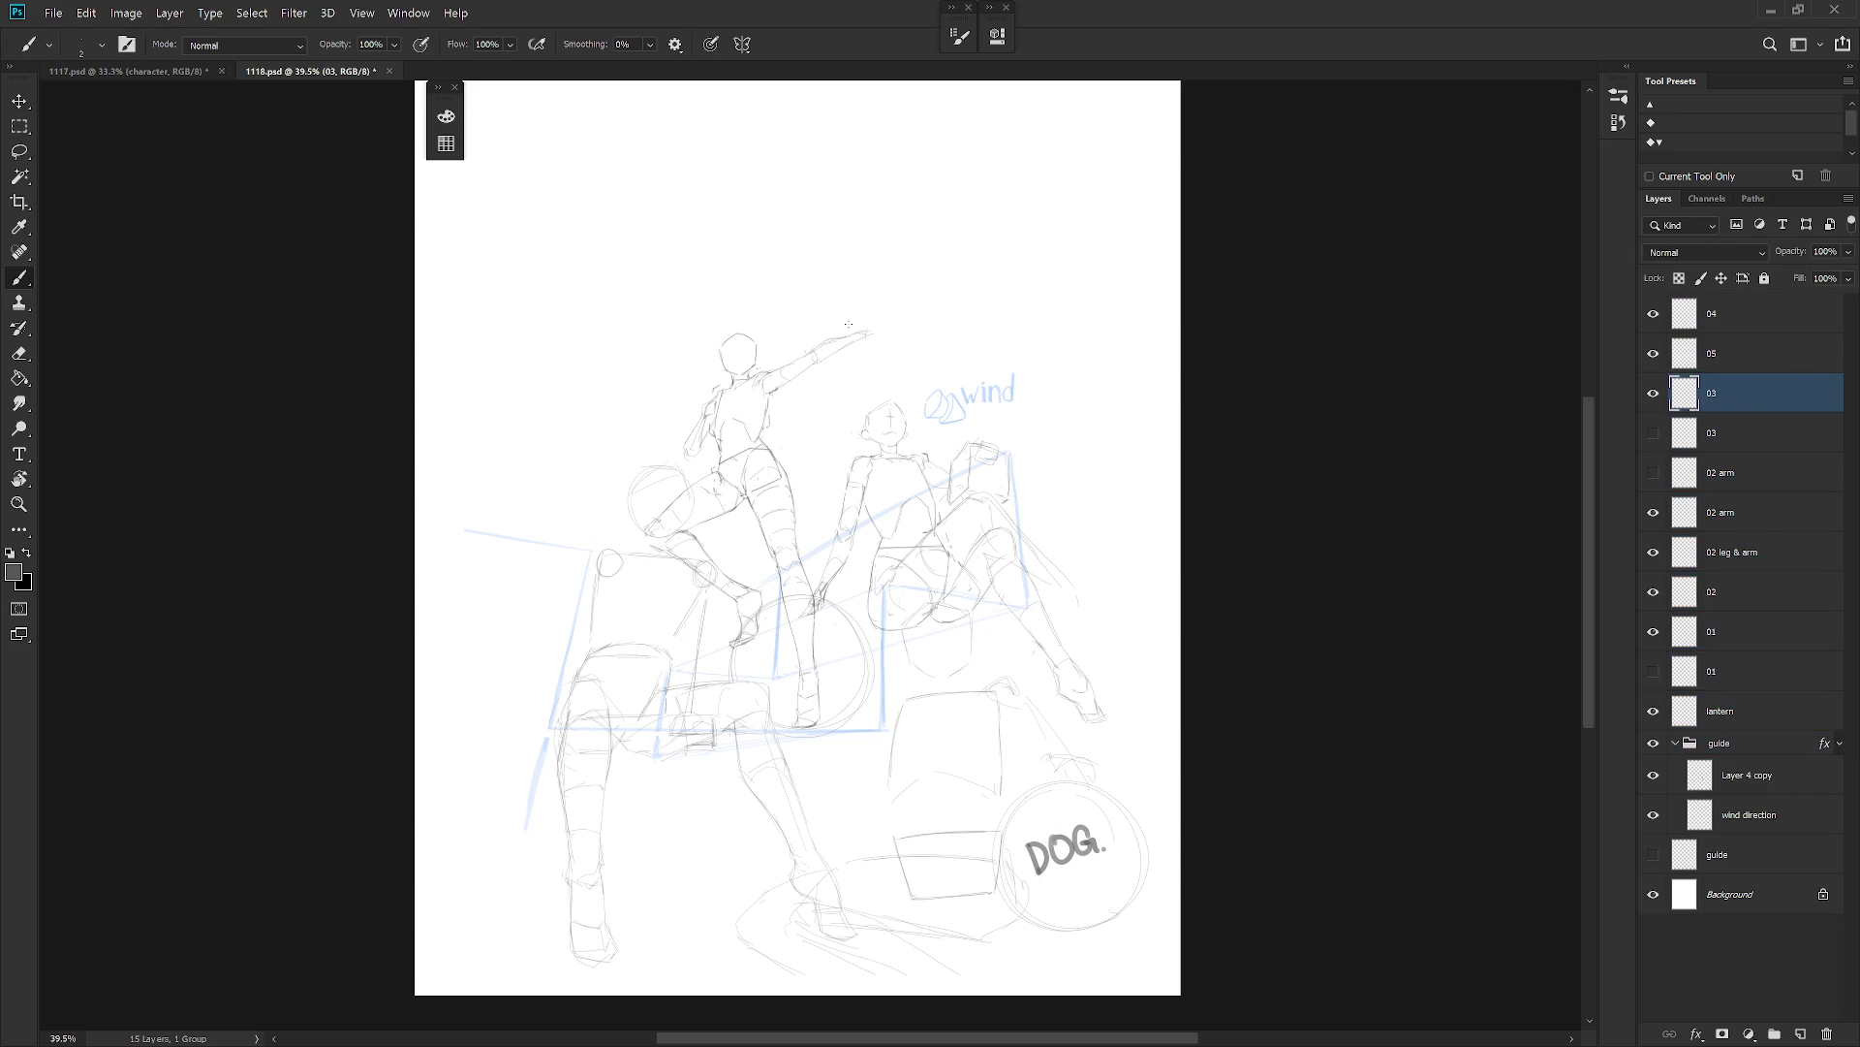
{"action": "left_click", "coordinate": [1653, 670]}
{"action": "left_click", "coordinate": [1653, 631]}
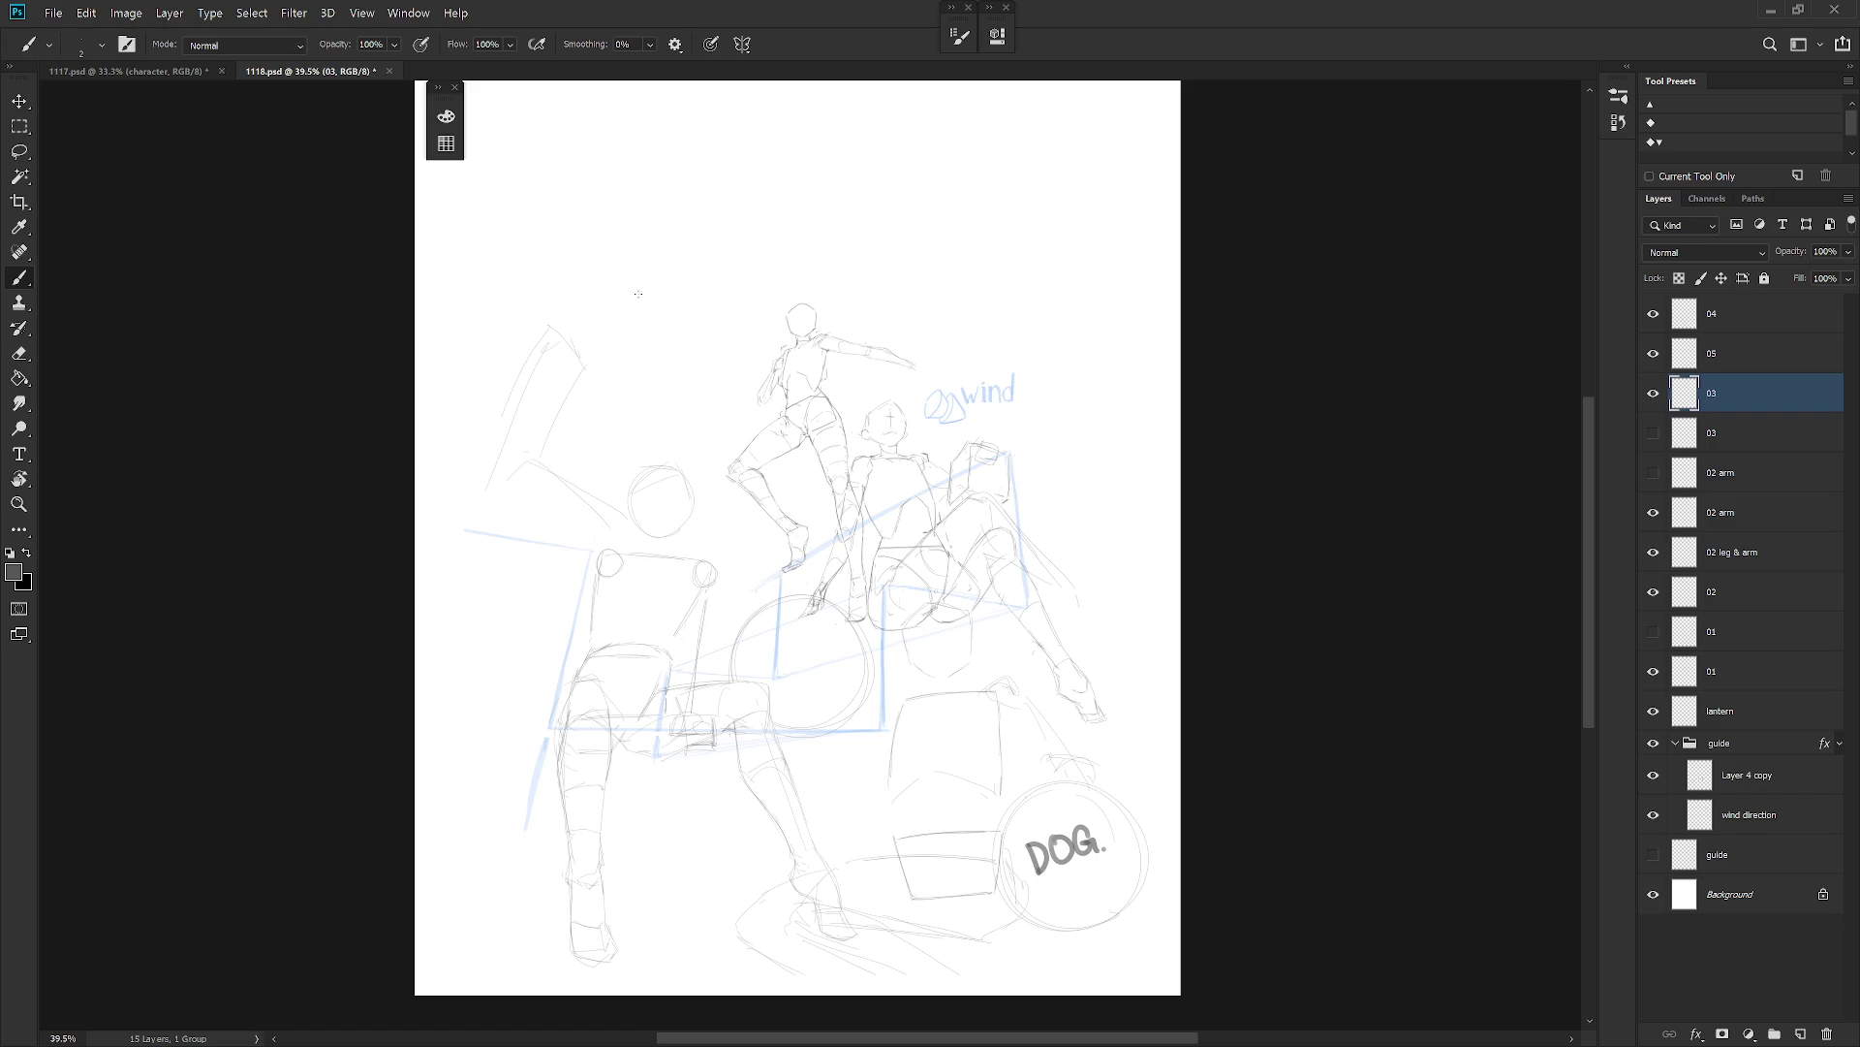
Draw a short vertical pencil line and a small darker mark at upper left.
{"action": "left_click_drag", "start_coordinate": [541, 465], "coordinate": [544, 520]}
{"action": "left_click_drag", "start_coordinate": [526, 405], "coordinate": [520, 425]}
{"action": "scroll", "coordinate": [1107, 649], "scroll_direction": "down", "scroll_amount": 2}
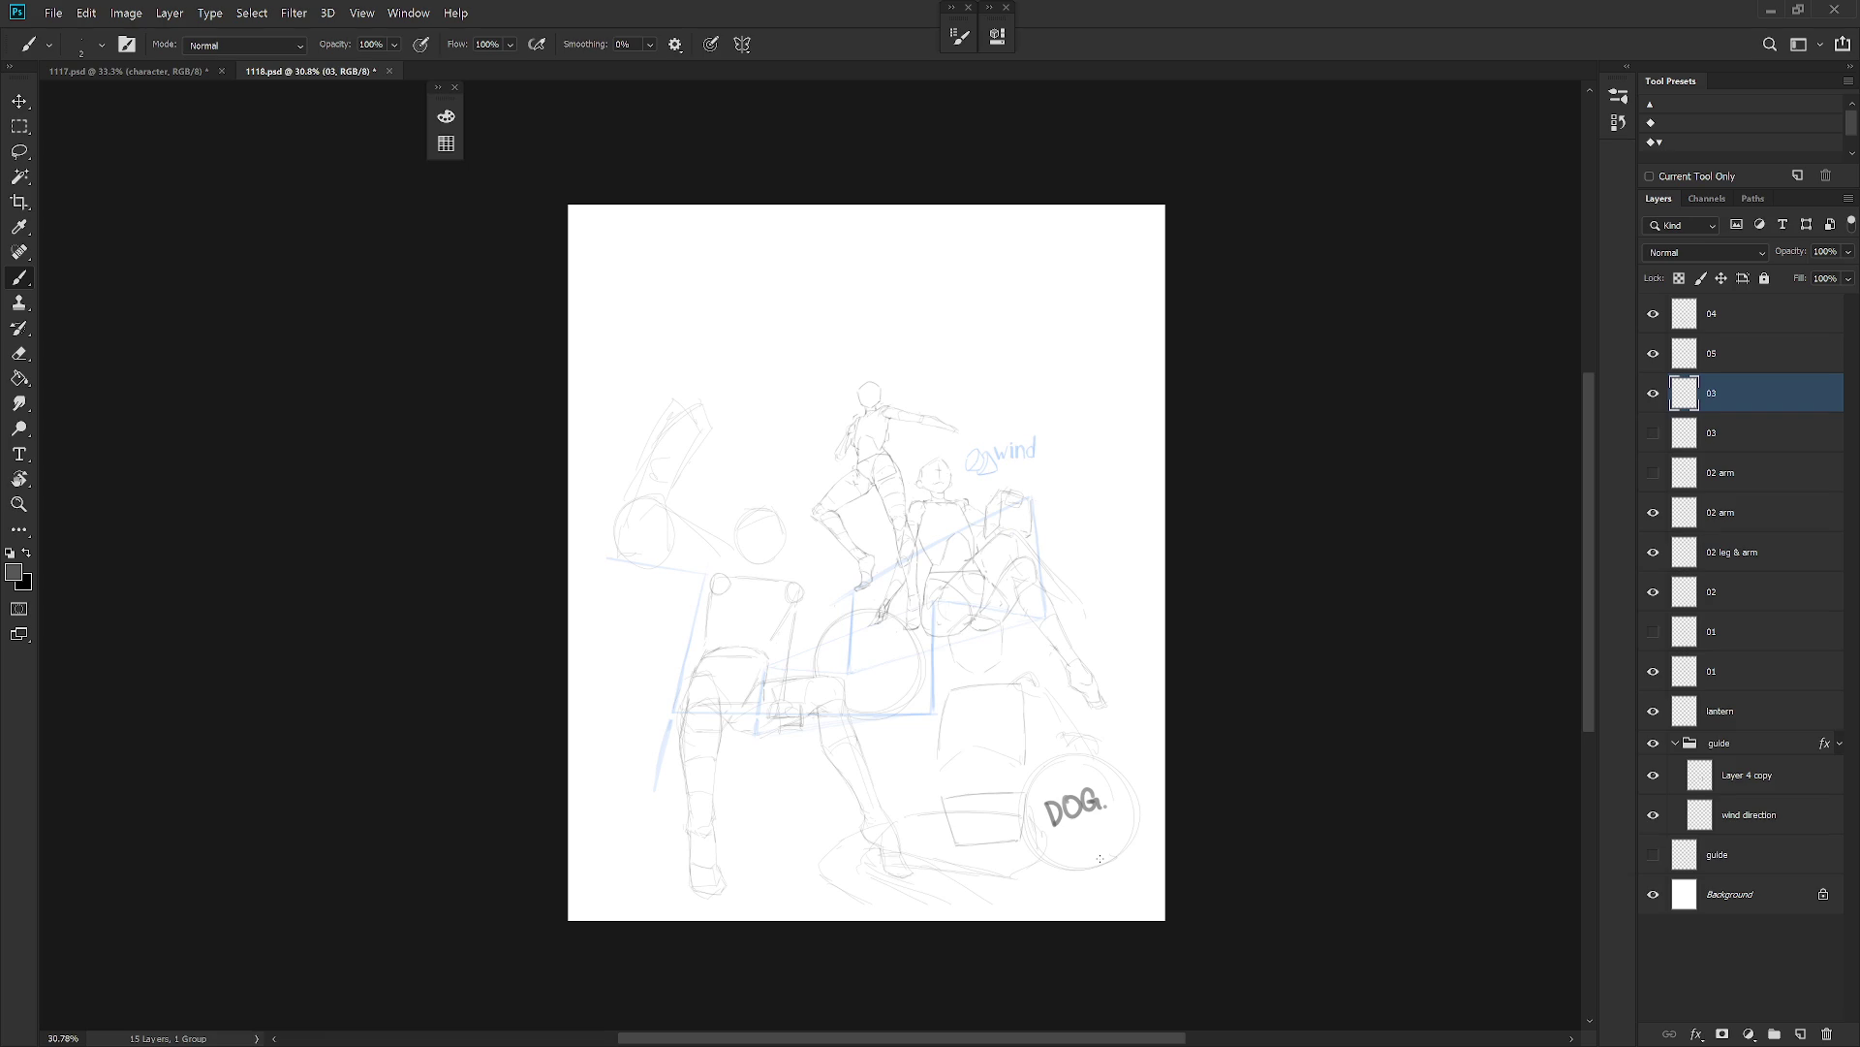
Restore the upper 01 pose and make, then clear, a trial selection at upper left.
{"action": "left_click", "coordinate": [1653, 631]}
{"action": "left_click", "coordinate": [1653, 671]}
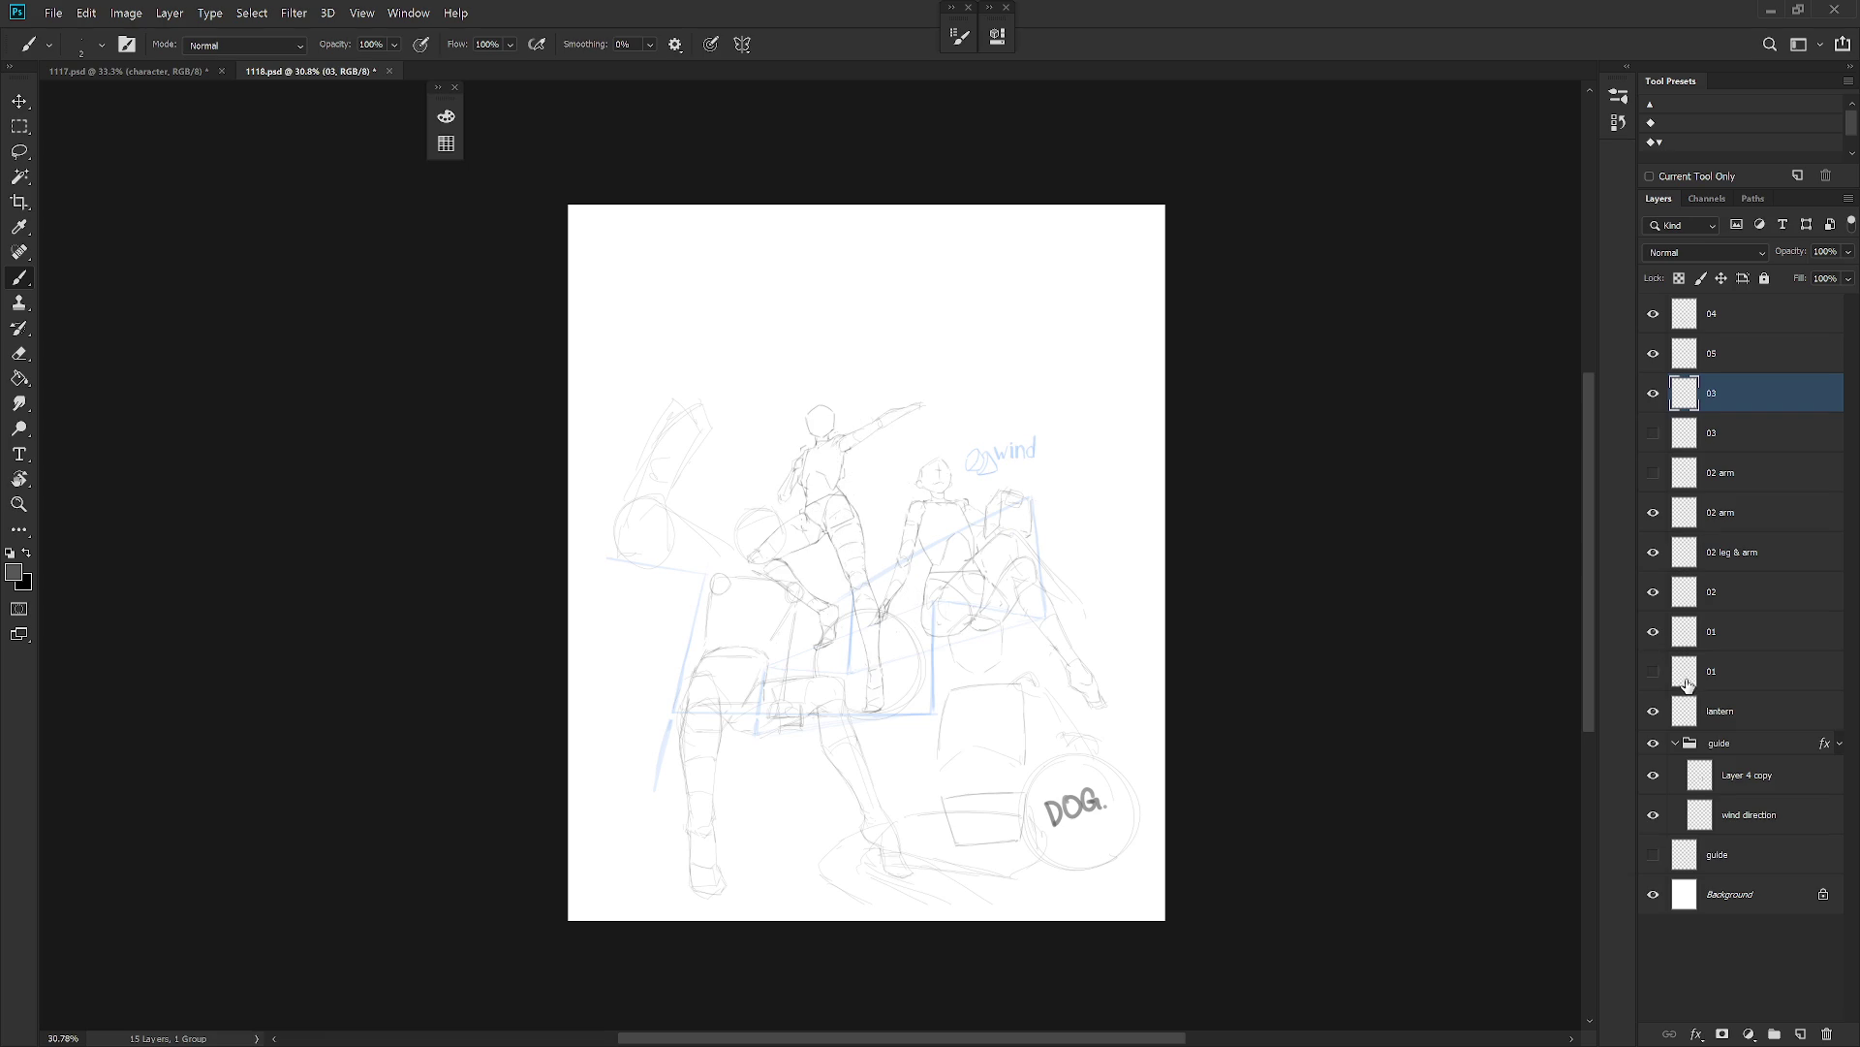
{"action": "key", "text": "l"}
{"action": "mouse_move", "coordinate": [643, 464]}
{"action": "left_mouse_down"}
{"action": "mouse_move", "coordinate": [719, 475]}
{"action": "mouse_move", "coordinate": [720, 403]}
{"action": "left_mouse_up"}
{"action": "key", "text": "ctrl+d"}
{"action": "key", "text": "b"}
Lasso the hexagon rock sketch and raise it slightly with Free Transform.
{"action": "key", "text": "l"}
{"action": "mouse_move", "coordinate": [621, 494]}
{"action": "left_mouse_down"}
{"action": "mouse_move", "coordinate": [669, 514]}
{"action": "mouse_move", "coordinate": [681, 373]}
{"action": "mouse_move", "coordinate": [621, 489]}
{"action": "mouse_move", "coordinate": [702, 452]}
{"action": "left_mouse_up"}
{"action": "key", "text": "ctrl+t"}
{"action": "key", "text": "Return"}
{"action": "key", "text": "ctrl+d"}
{"action": "key", "text": "b"}
Switch the 01 figure back to its lower jumping pose, toggling it to compare.
{"action": "left_click", "coordinate": [1653, 670]}
{"action": "left_click", "coordinate": [1653, 631]}
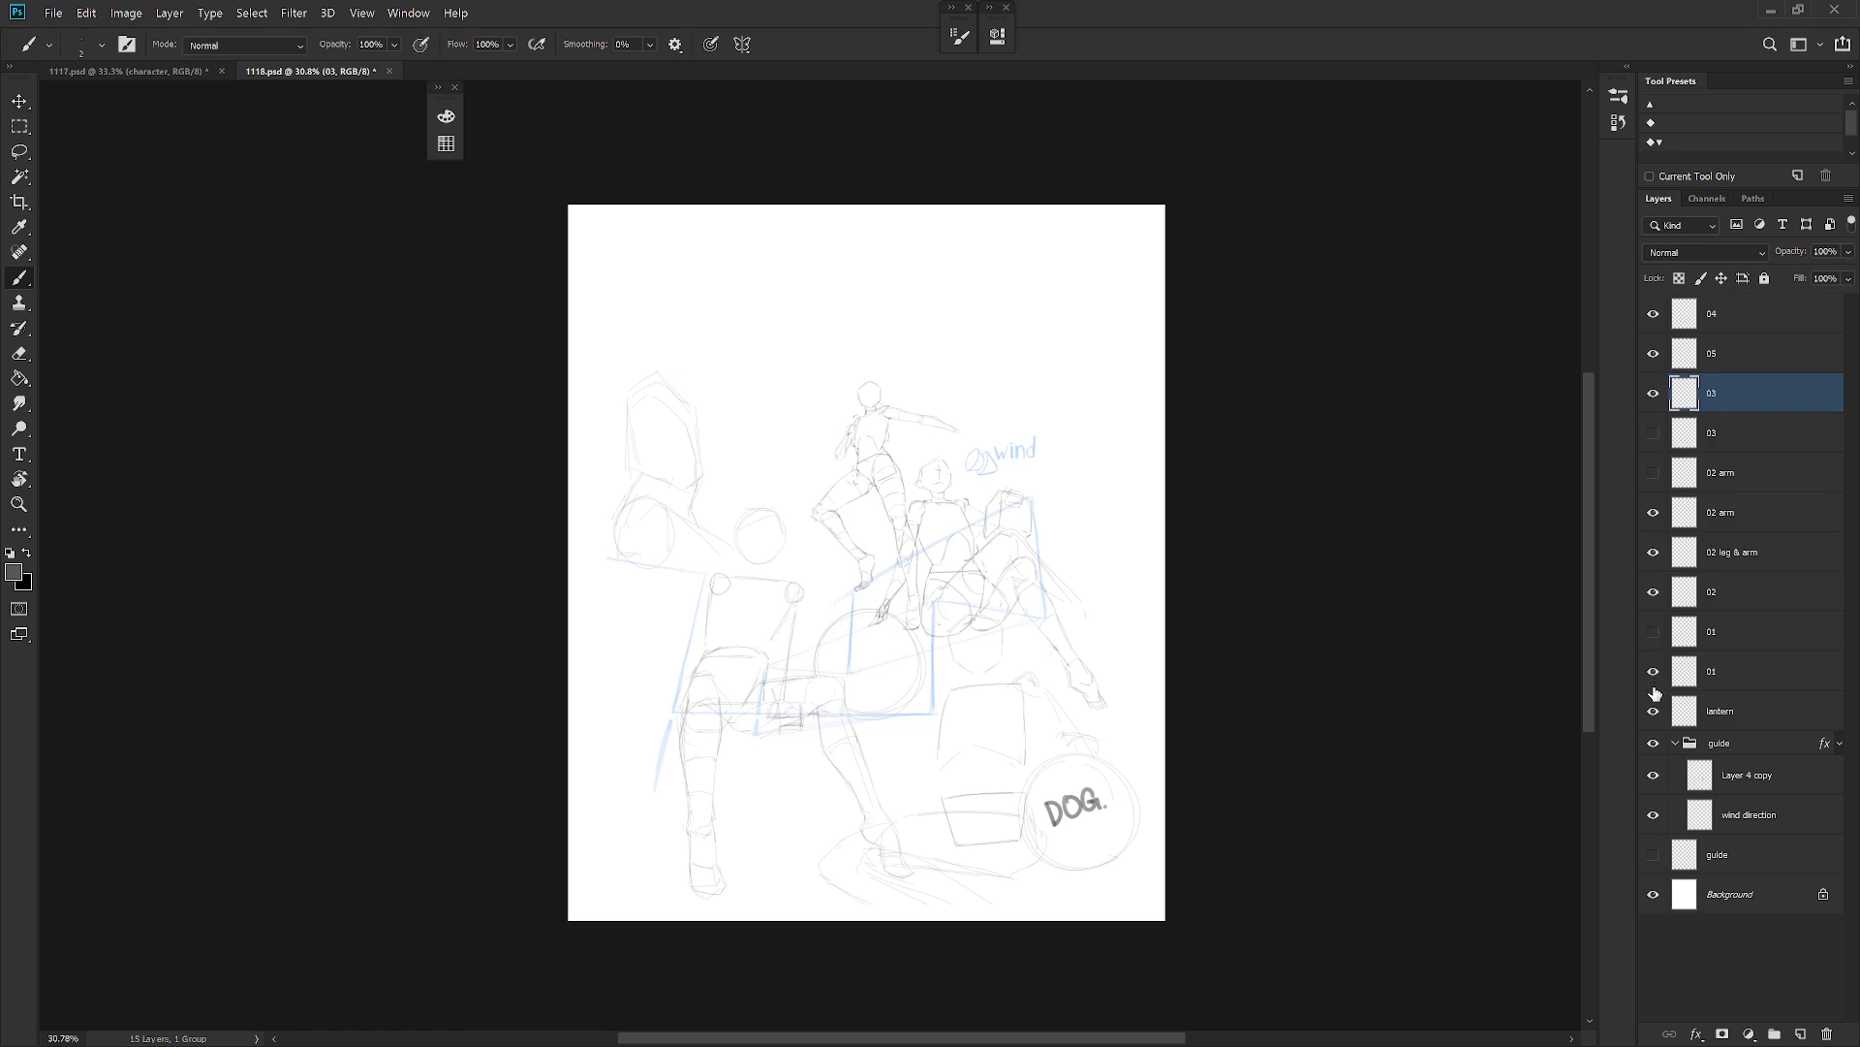
{"action": "left_click", "coordinate": [1654, 671]}
{"action": "left_click", "coordinate": [1655, 671]}
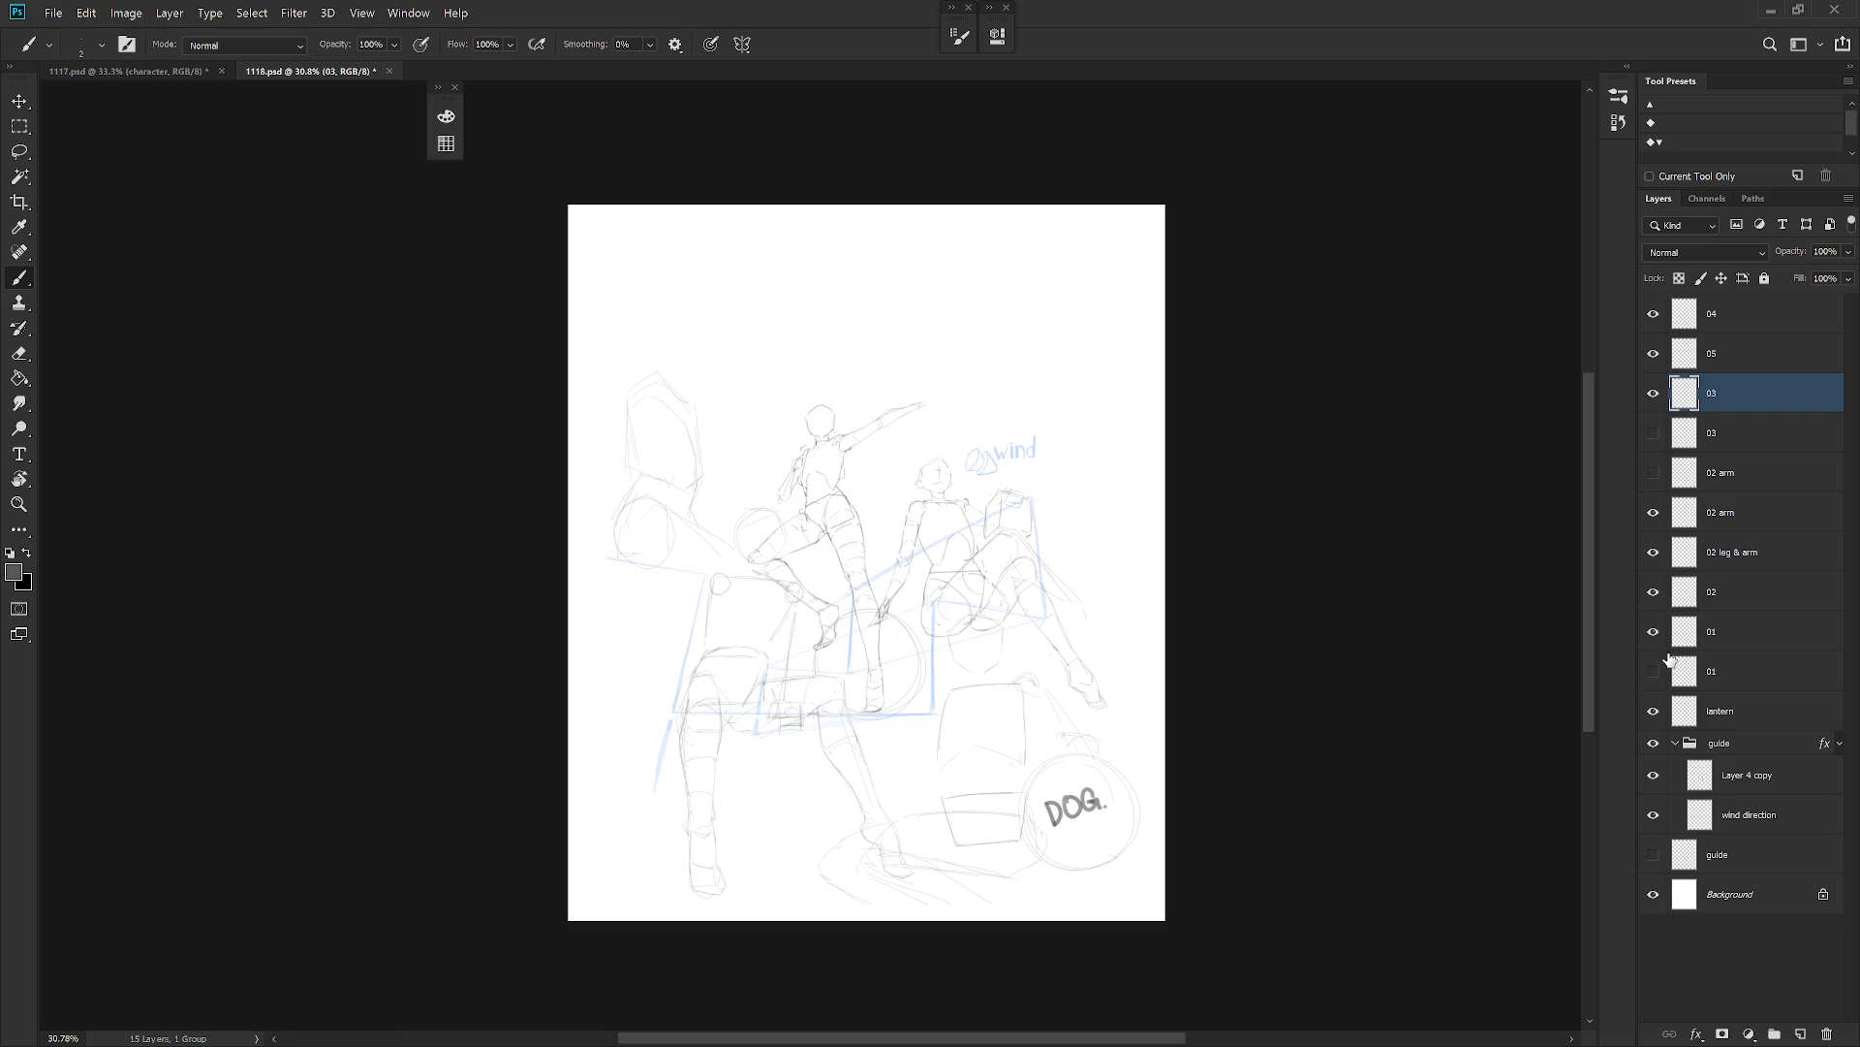
{"action": "left_click", "coordinate": [1657, 670]}
{"action": "left_click", "coordinate": [1655, 672]}
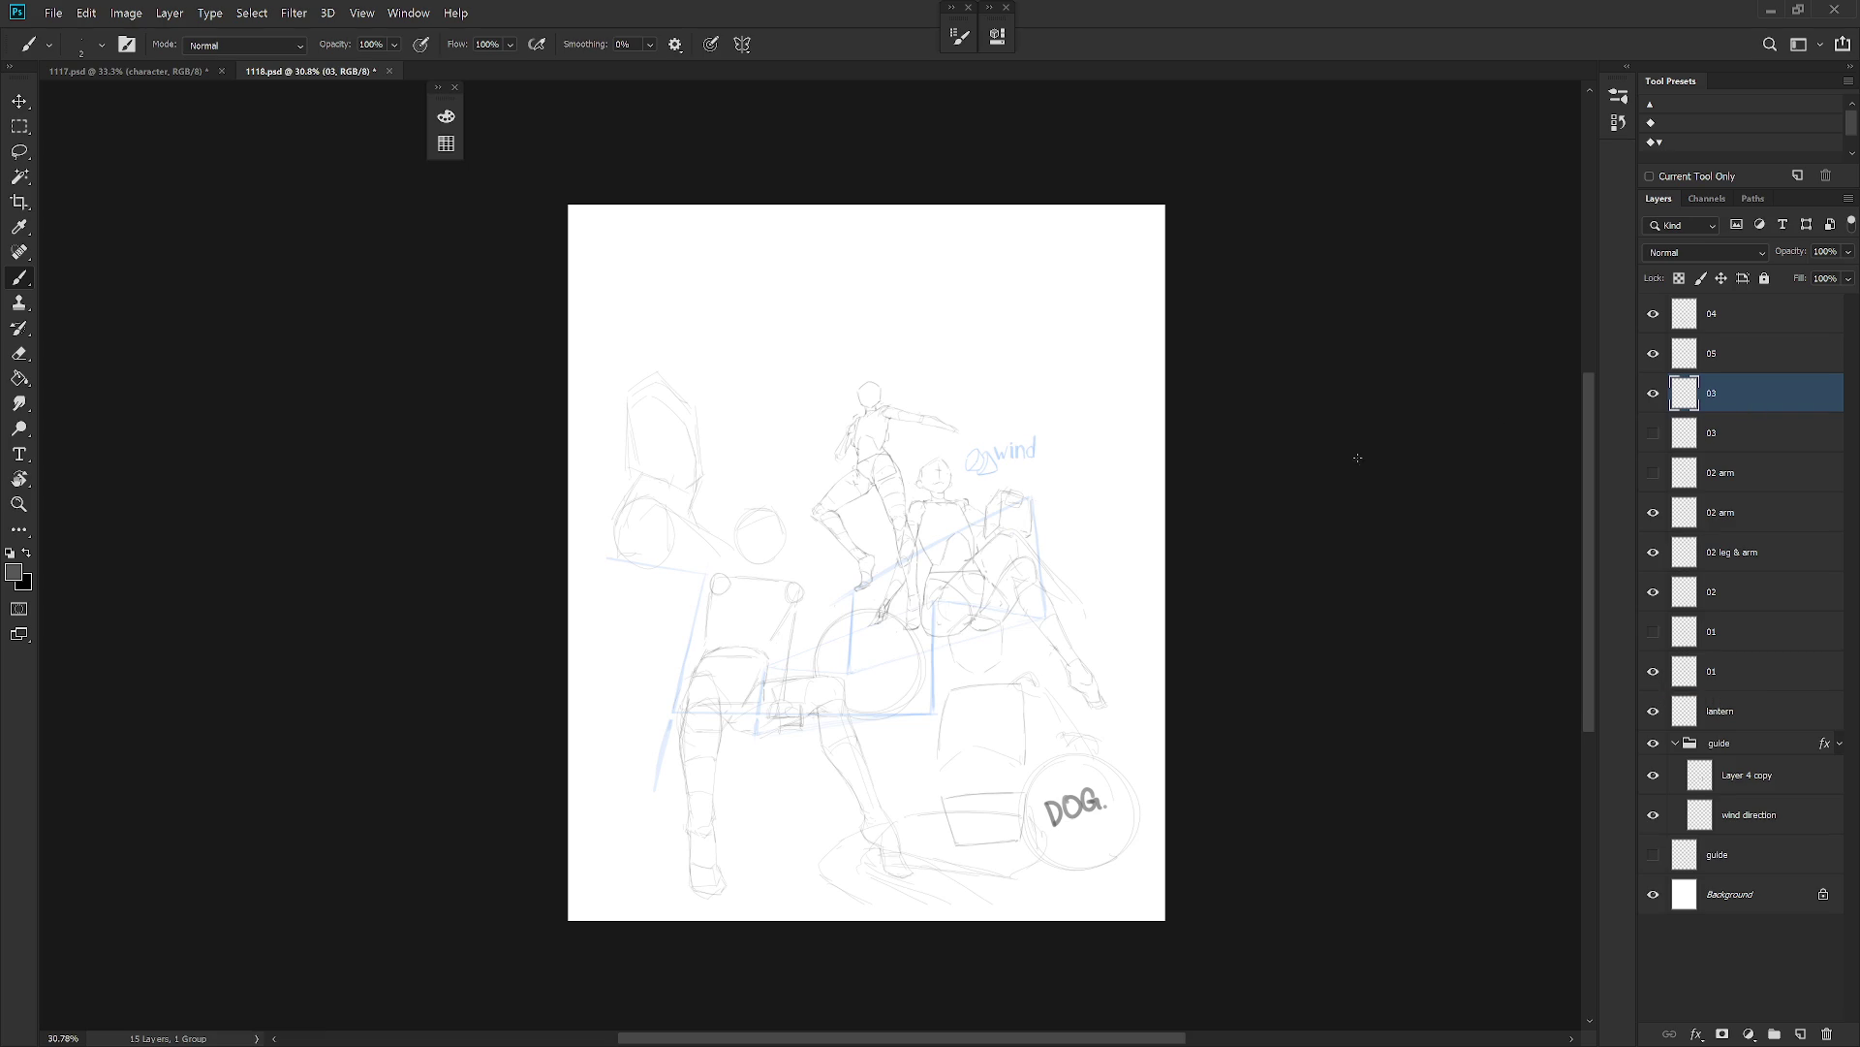
Lasso around the rock shape at upper left.
{"action": "scroll", "coordinate": [808, 447], "scroll_direction": "up", "scroll_amount": 3}
{"action": "key", "text": "l"}
{"action": "mouse_move", "coordinate": [709, 551]}
{"action": "left_mouse_down"}
{"action": "mouse_move", "coordinate": [754, 528]}
{"action": "mouse_move", "coordinate": [809, 586]}
{"action": "mouse_move", "coordinate": [869, 441]}
{"action": "mouse_move", "coordinate": [678, 499]}
{"action": "left_mouse_up"}
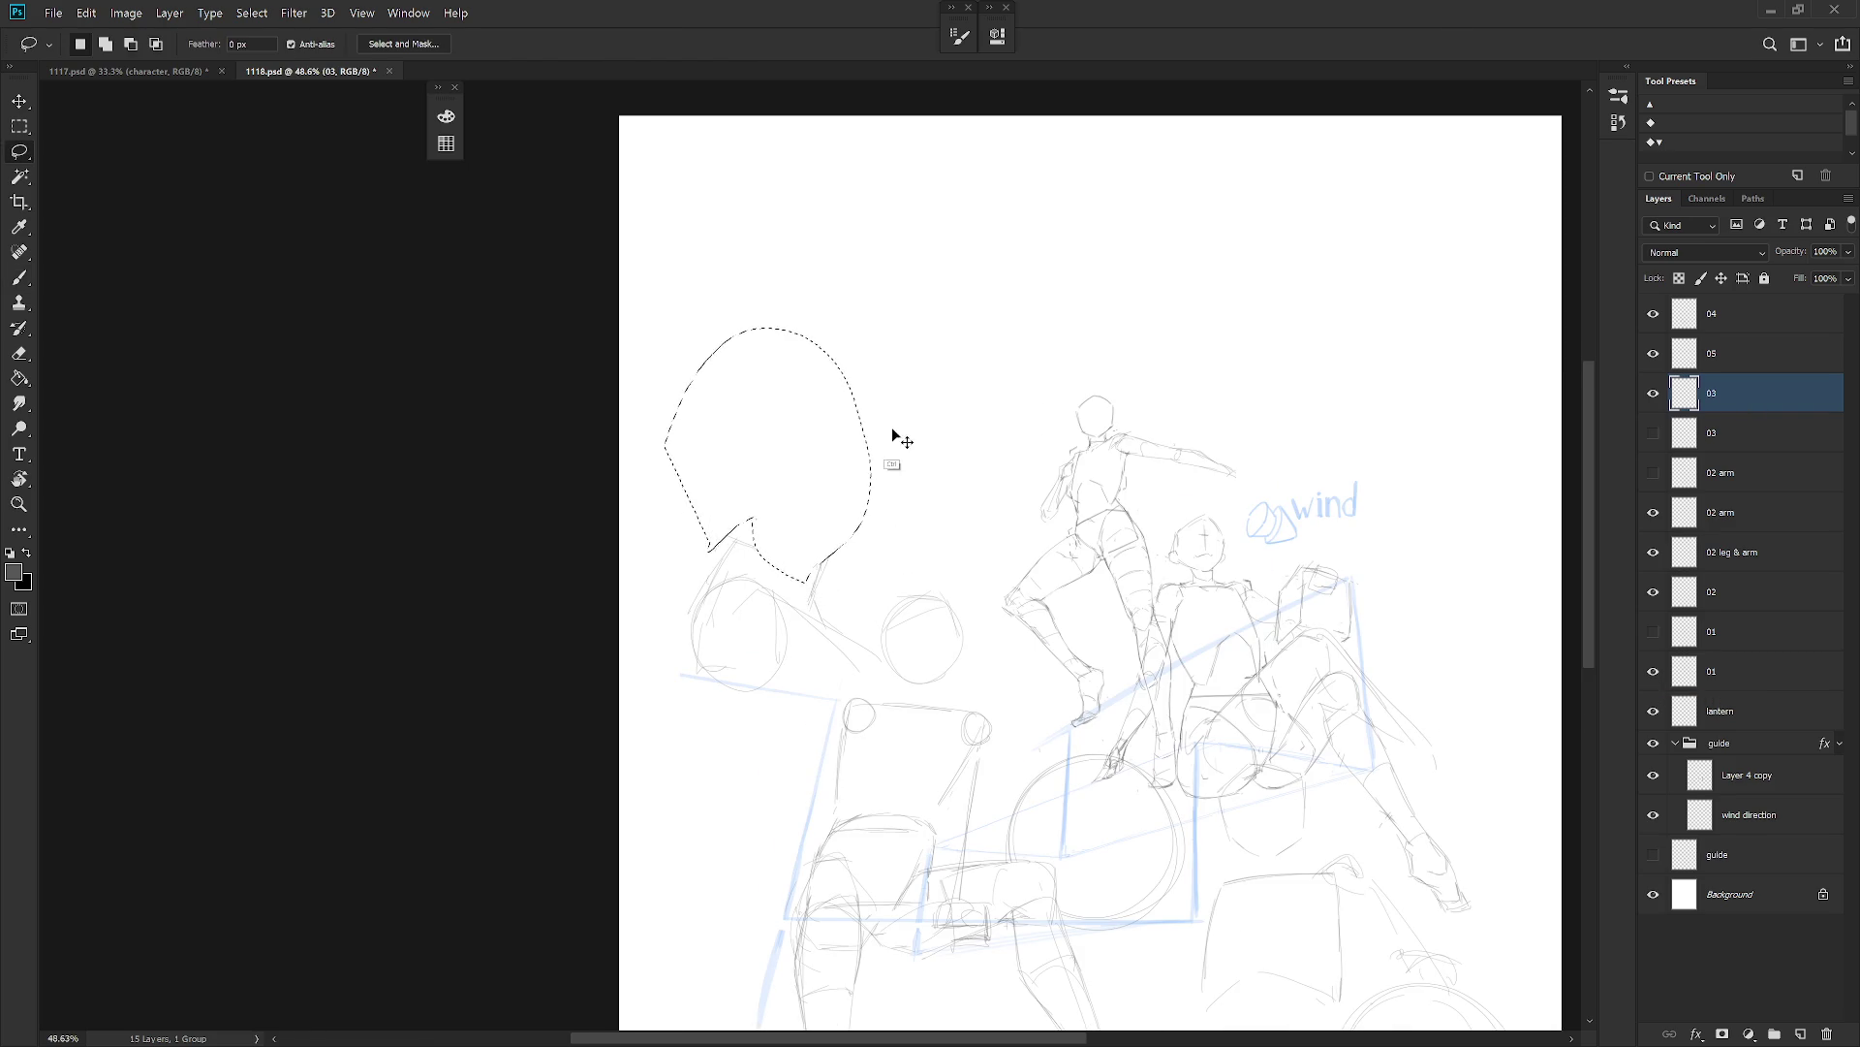
Clear the selection, undo a stray stroke, and sketch the top and edges of a rock.
{"action": "key", "text": "ctrl+d"}
{"action": "key", "text": "b"}
{"action": "key", "text": "ctrl+z"}
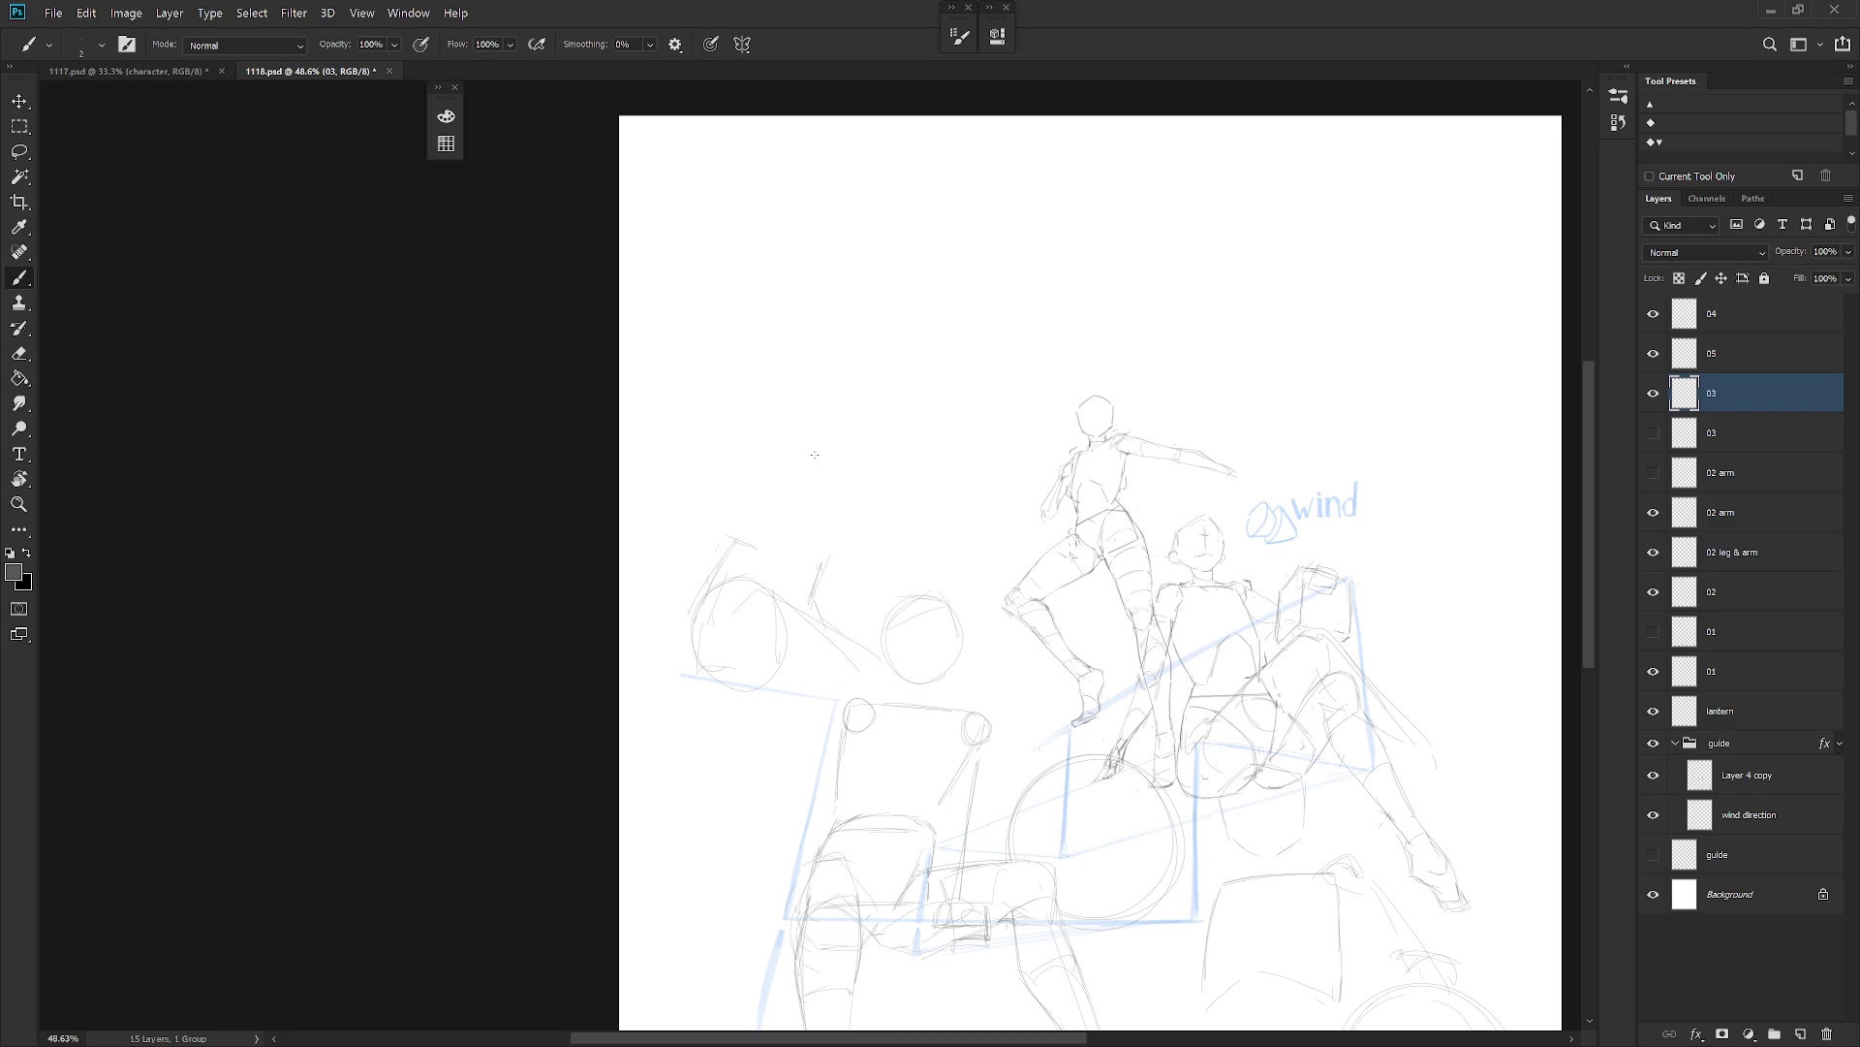
{"action": "left_click_drag", "start_coordinate": [858, 445], "coordinate": [882, 450]}
{"action": "left_click_drag", "start_coordinate": [778, 420], "coordinate": [746, 527]}
{"action": "left_click_drag", "start_coordinate": [889, 442], "coordinate": [900, 466]}
{"action": "left_click_drag", "start_coordinate": [836, 558], "coordinate": [884, 505]}
Sketch the edges, long lines and base marks of the new left rock.
{"action": "left_click_drag", "start_coordinate": [753, 435], "coordinate": [716, 605]}
{"action": "left_click_drag", "start_coordinate": [668, 676], "coordinate": [700, 678]}
{"action": "mouse_move", "coordinate": [780, 408]}
{"action": "left_mouse_down"}
{"action": "mouse_move", "coordinate": [755, 441]}
{"action": "mouse_move", "coordinate": [740, 591]}
{"action": "left_mouse_up"}
{"action": "left_click_drag", "start_coordinate": [789, 457], "coordinate": [712, 682]}
{"action": "left_click_drag", "start_coordinate": [736, 540], "coordinate": [762, 534]}
{"action": "left_click_drag", "start_coordinate": [734, 625], "coordinate": [722, 669]}
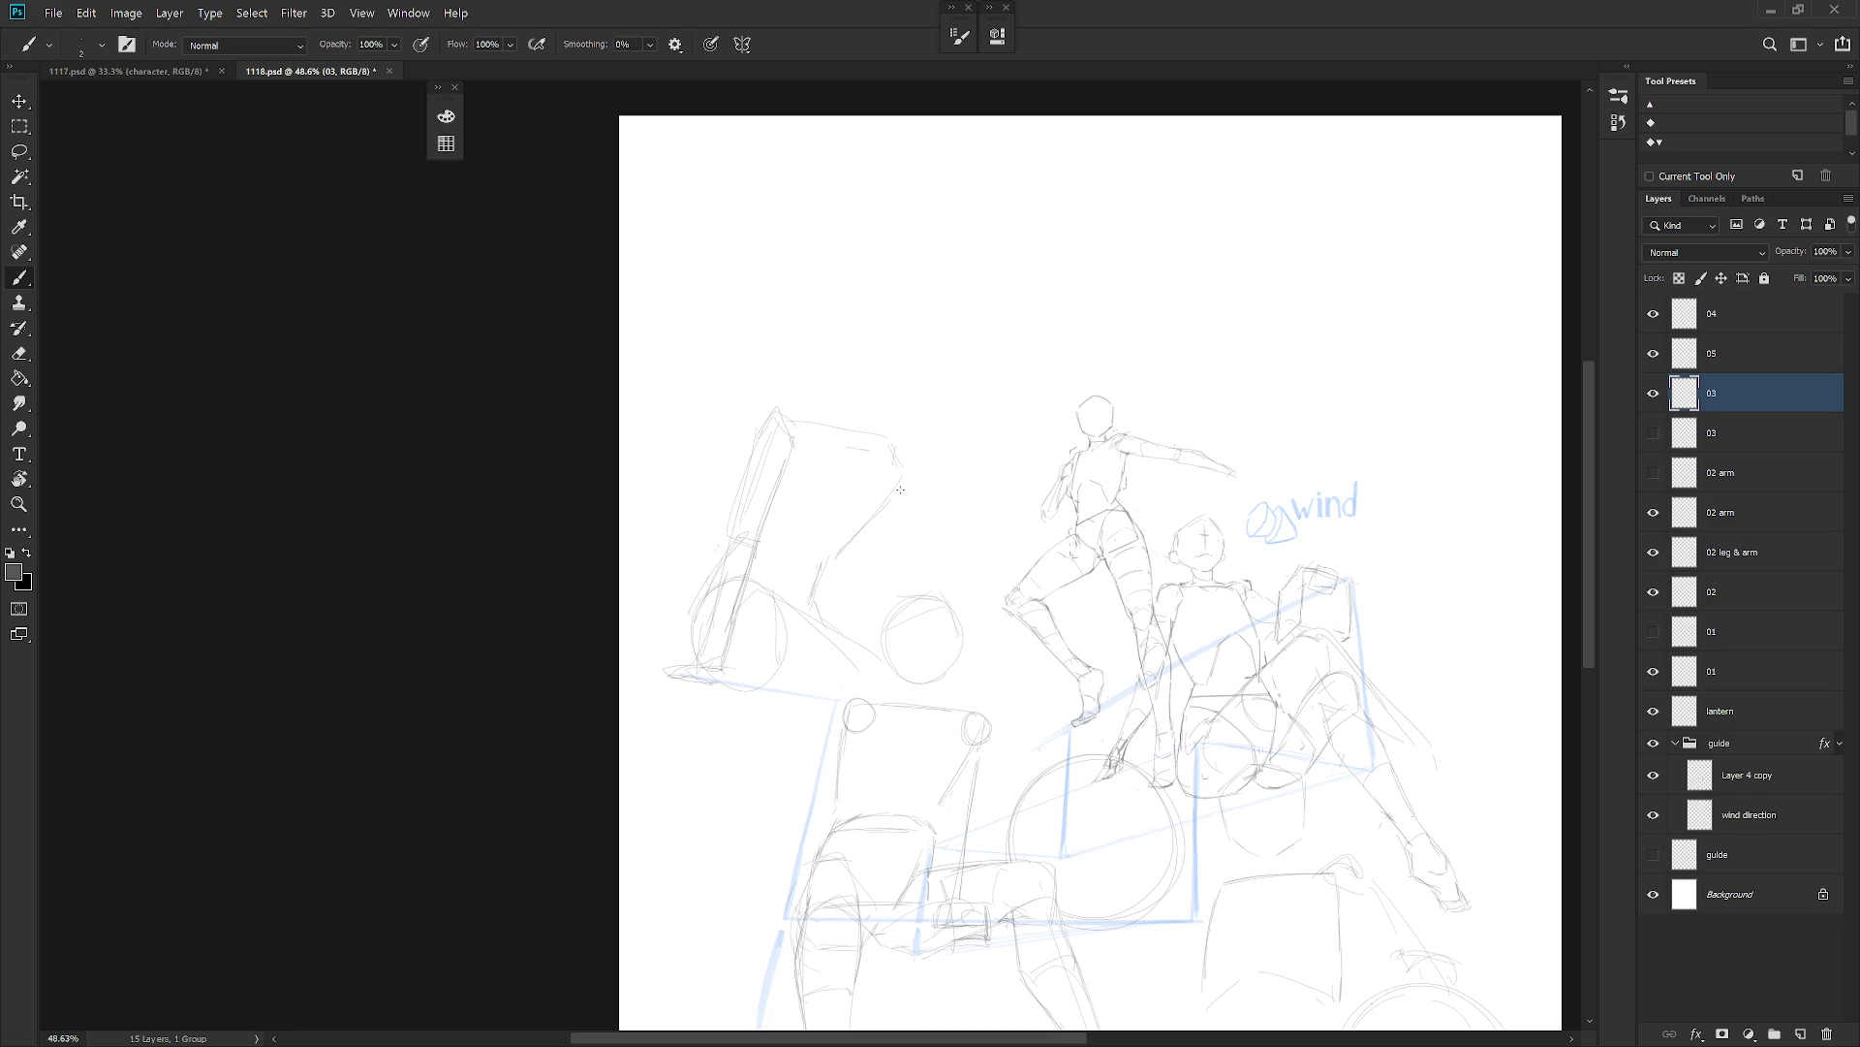
Give the left seated figure a head circle and extended body and leg lines.
{"action": "left_click_drag", "start_coordinate": [905, 485], "coordinate": [878, 571]}
{"action": "left_click_drag", "start_coordinate": [902, 528], "coordinate": [888, 574]}
{"action": "mouse_move", "coordinate": [877, 340]}
{"action": "left_mouse_down"}
{"action": "mouse_move", "coordinate": [826, 426]}
{"action": "mouse_move", "coordinate": [885, 398]}
{"action": "mouse_move", "coordinate": [887, 421]}
{"action": "left_mouse_up"}
{"action": "left_click_drag", "start_coordinate": [838, 355], "coordinate": [884, 436]}
Swap the middle figure to its alternate pose, then pin a bottom-left resize origin on the left figure.
{"action": "left_click", "coordinate": [1653, 671]}
{"action": "left_click", "coordinate": [1653, 631]}
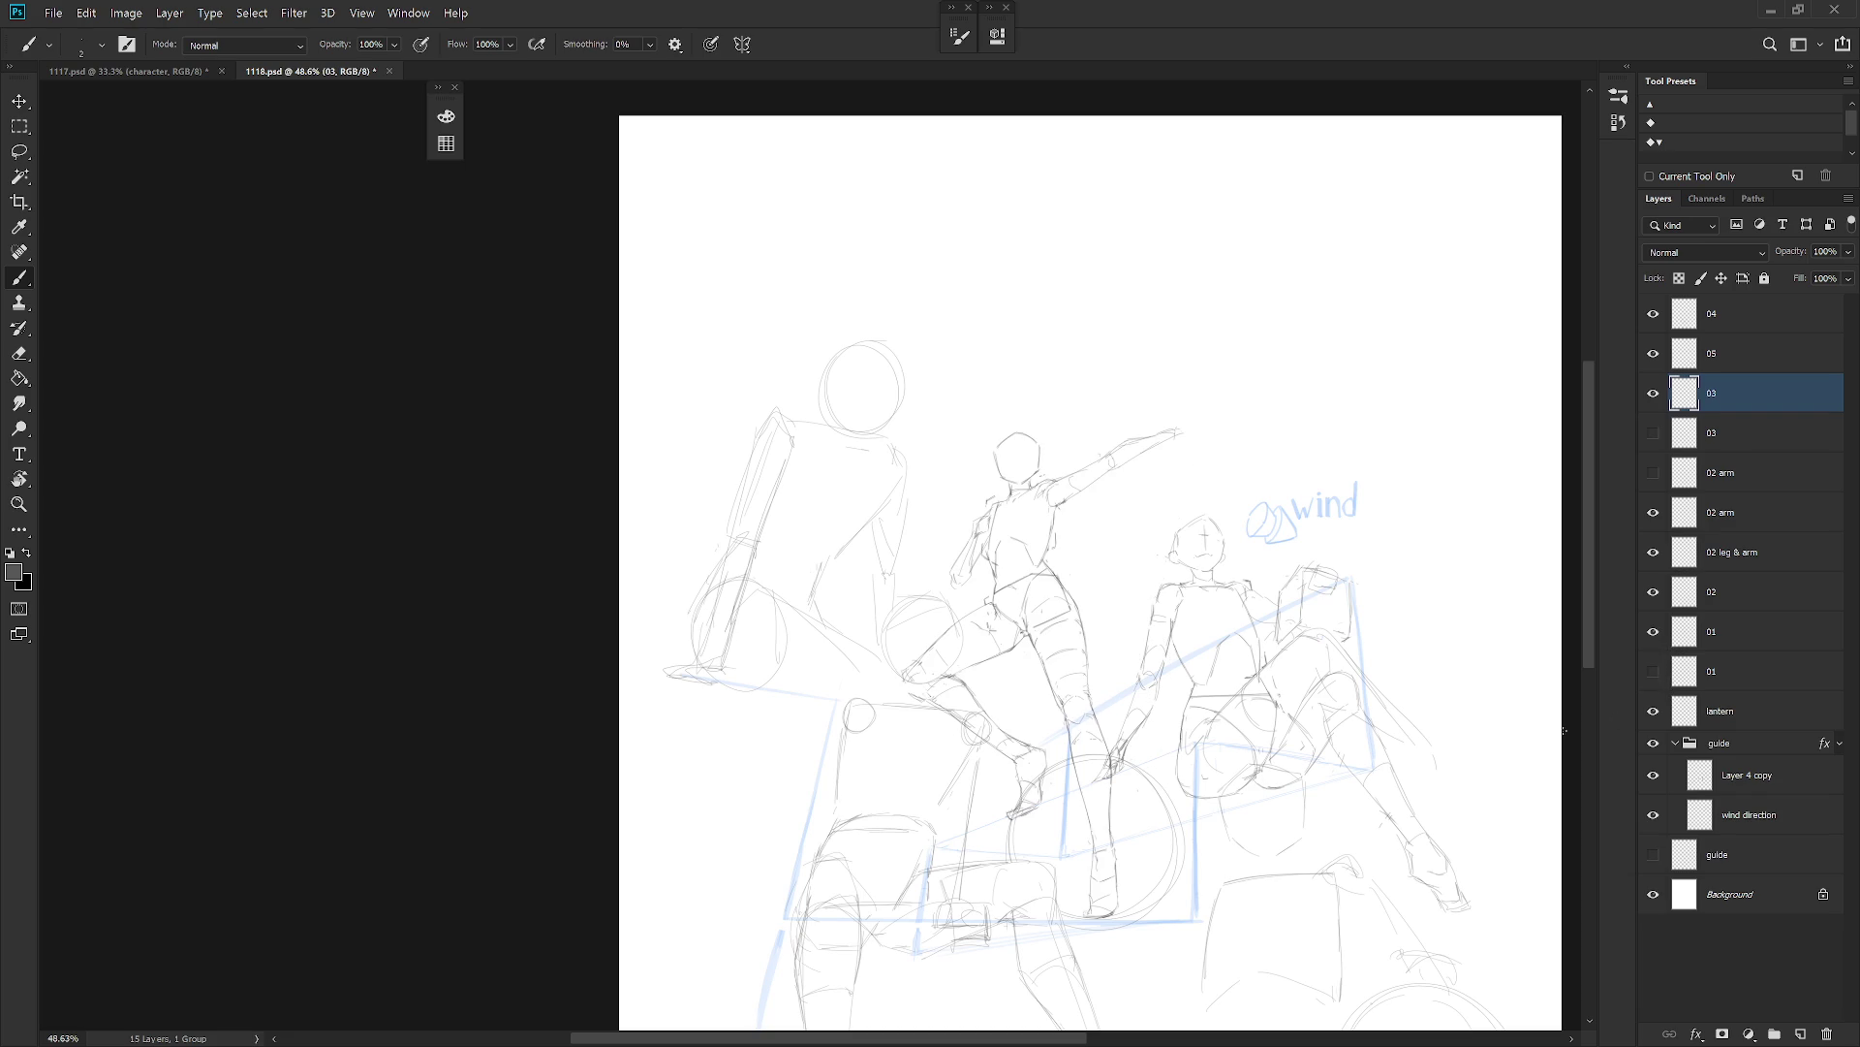
{"action": "scroll", "coordinate": [1332, 804], "scroll_direction": "down", "scroll_amount": 2}
{"action": "scroll", "coordinate": [1278, 952], "scroll_direction": "up", "scroll_amount": 1}
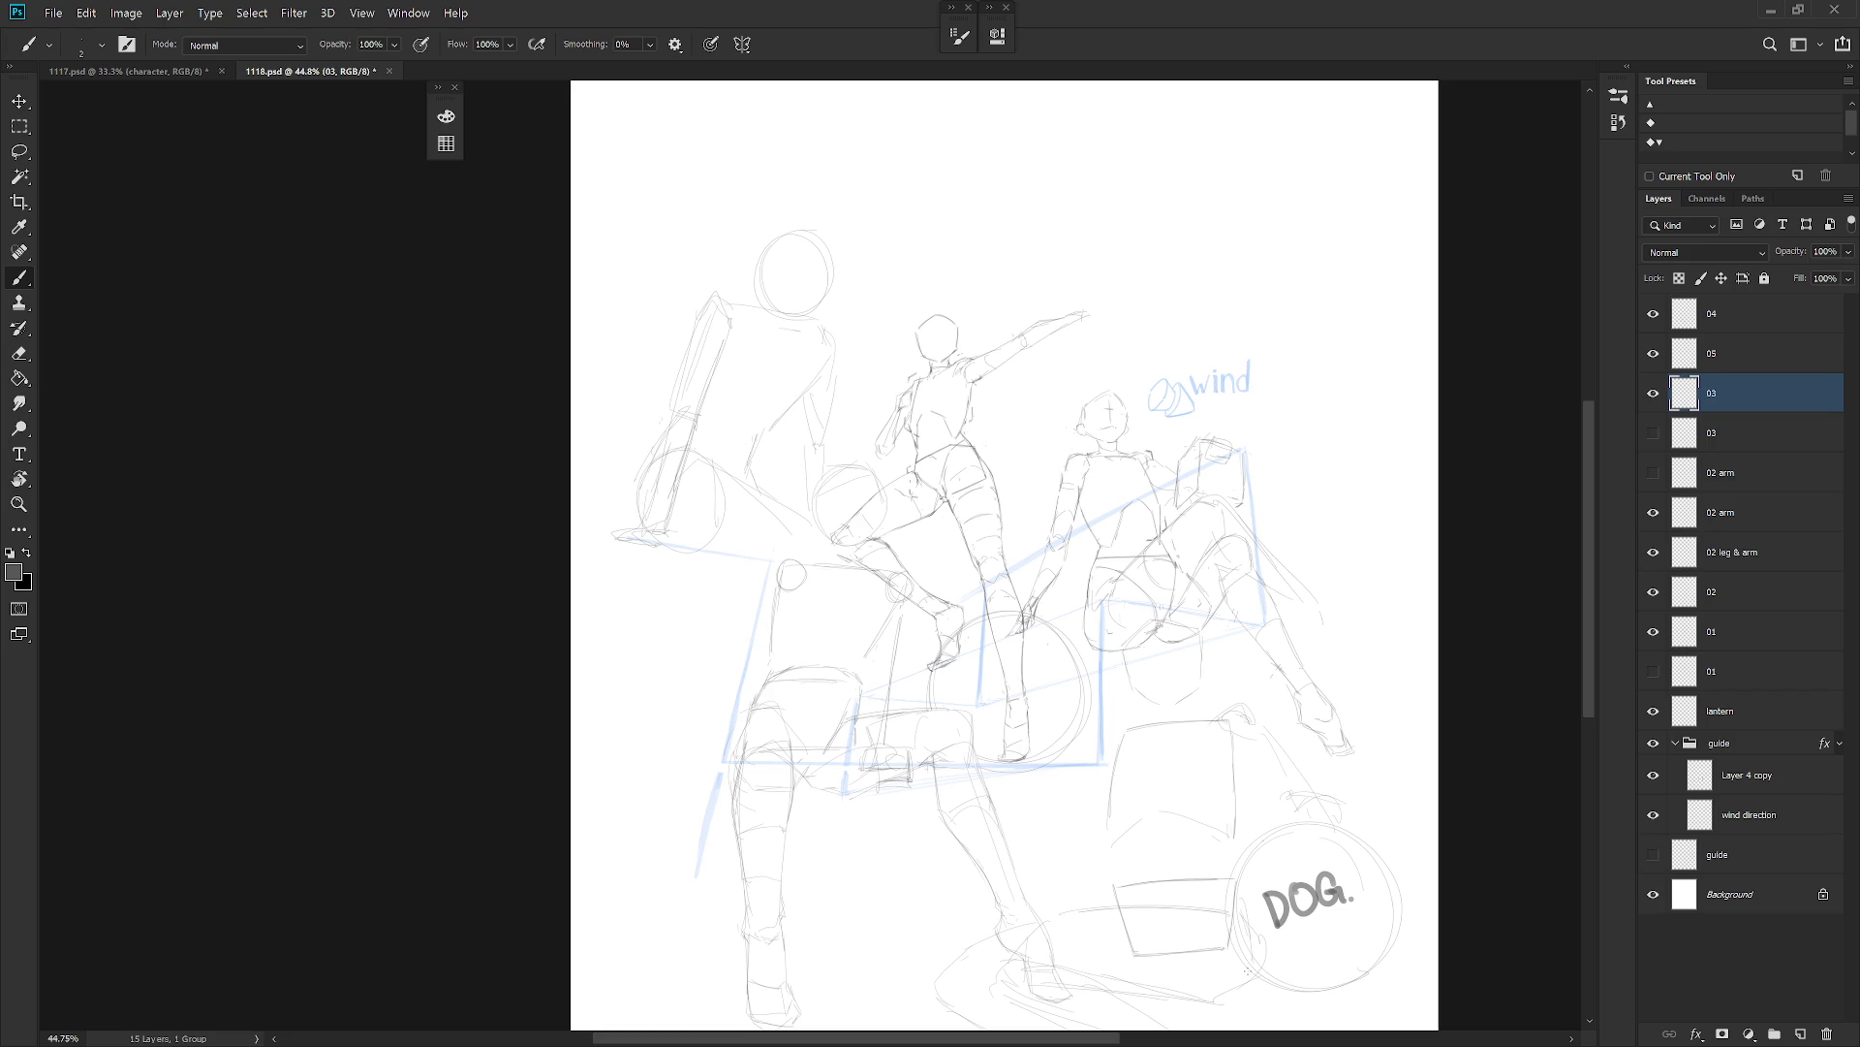
{"action": "key", "text": "ctrl+t"}
{"action": "left_click_drag", "start_coordinate": [723, 391], "coordinate": [636, 547]}
Shrink the left figure to about 90% and shift it slightly left and down.
{"action": "left_click_drag", "start_coordinate": [854, 237], "coordinate": [869, 261]}
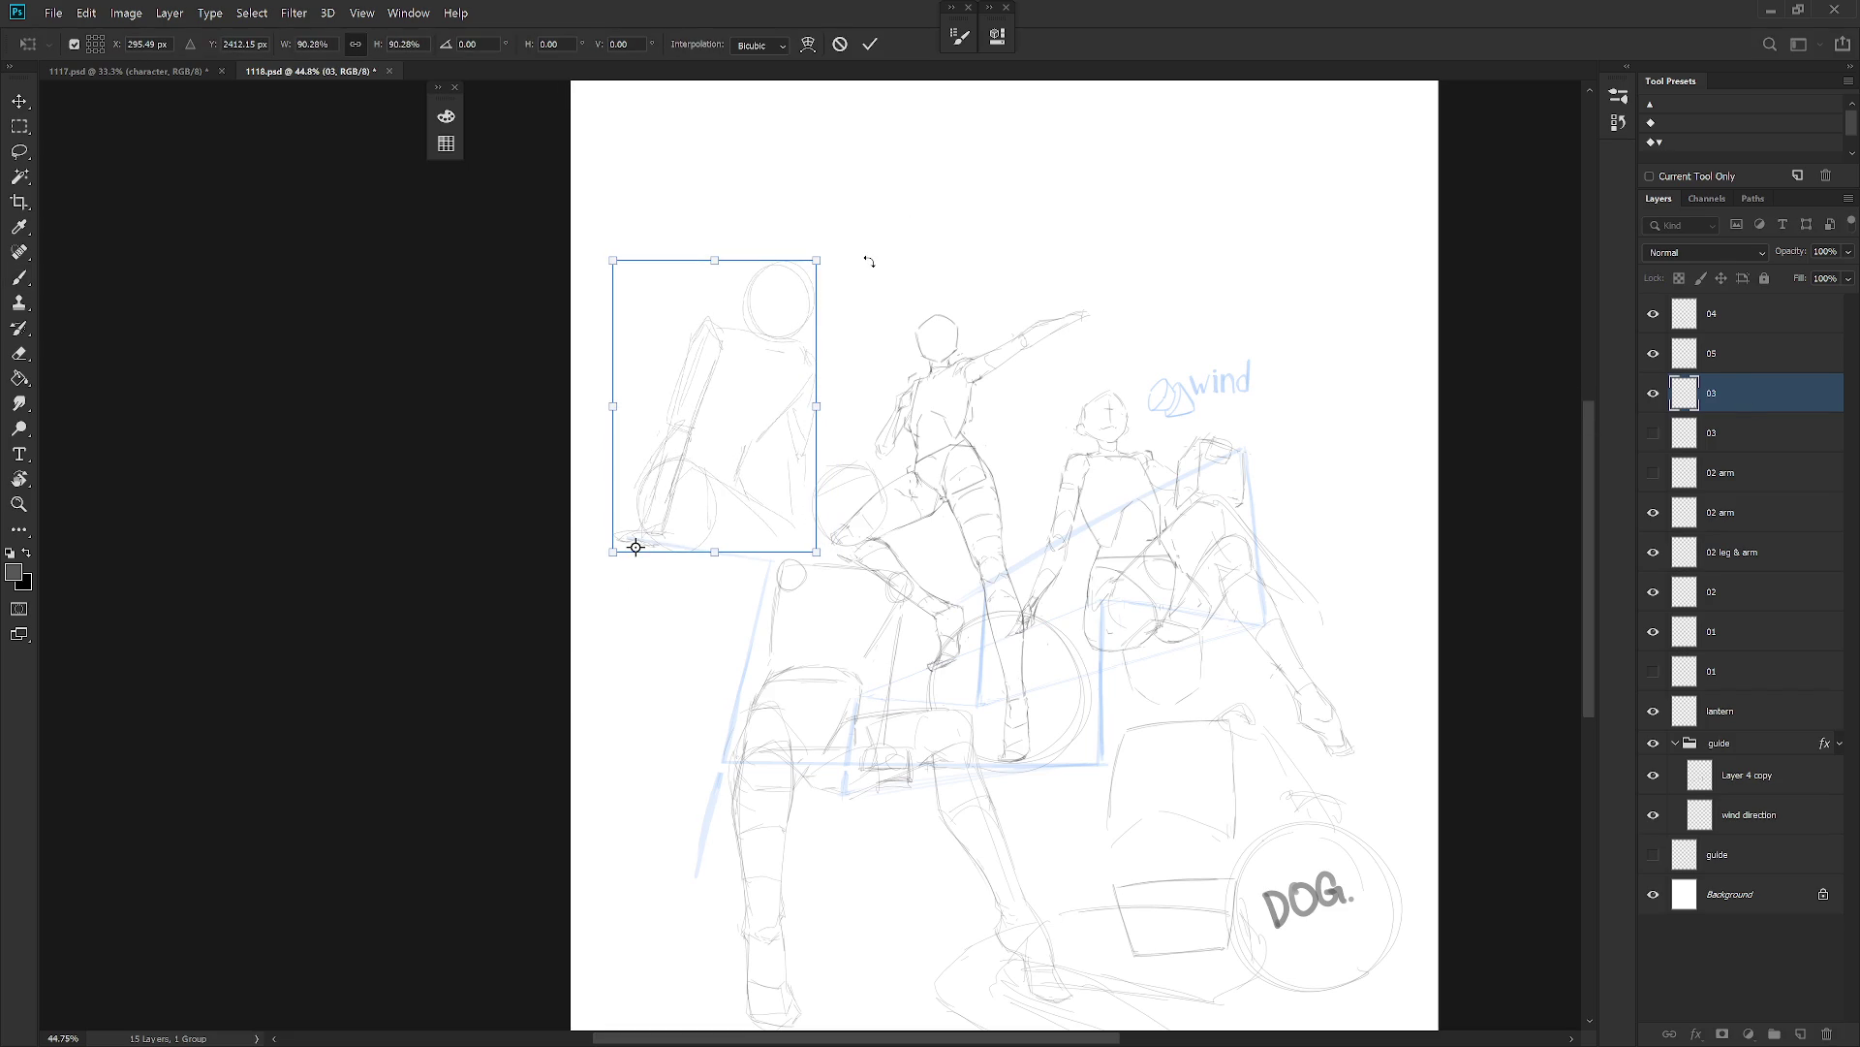
{"action": "key", "text": "b"}
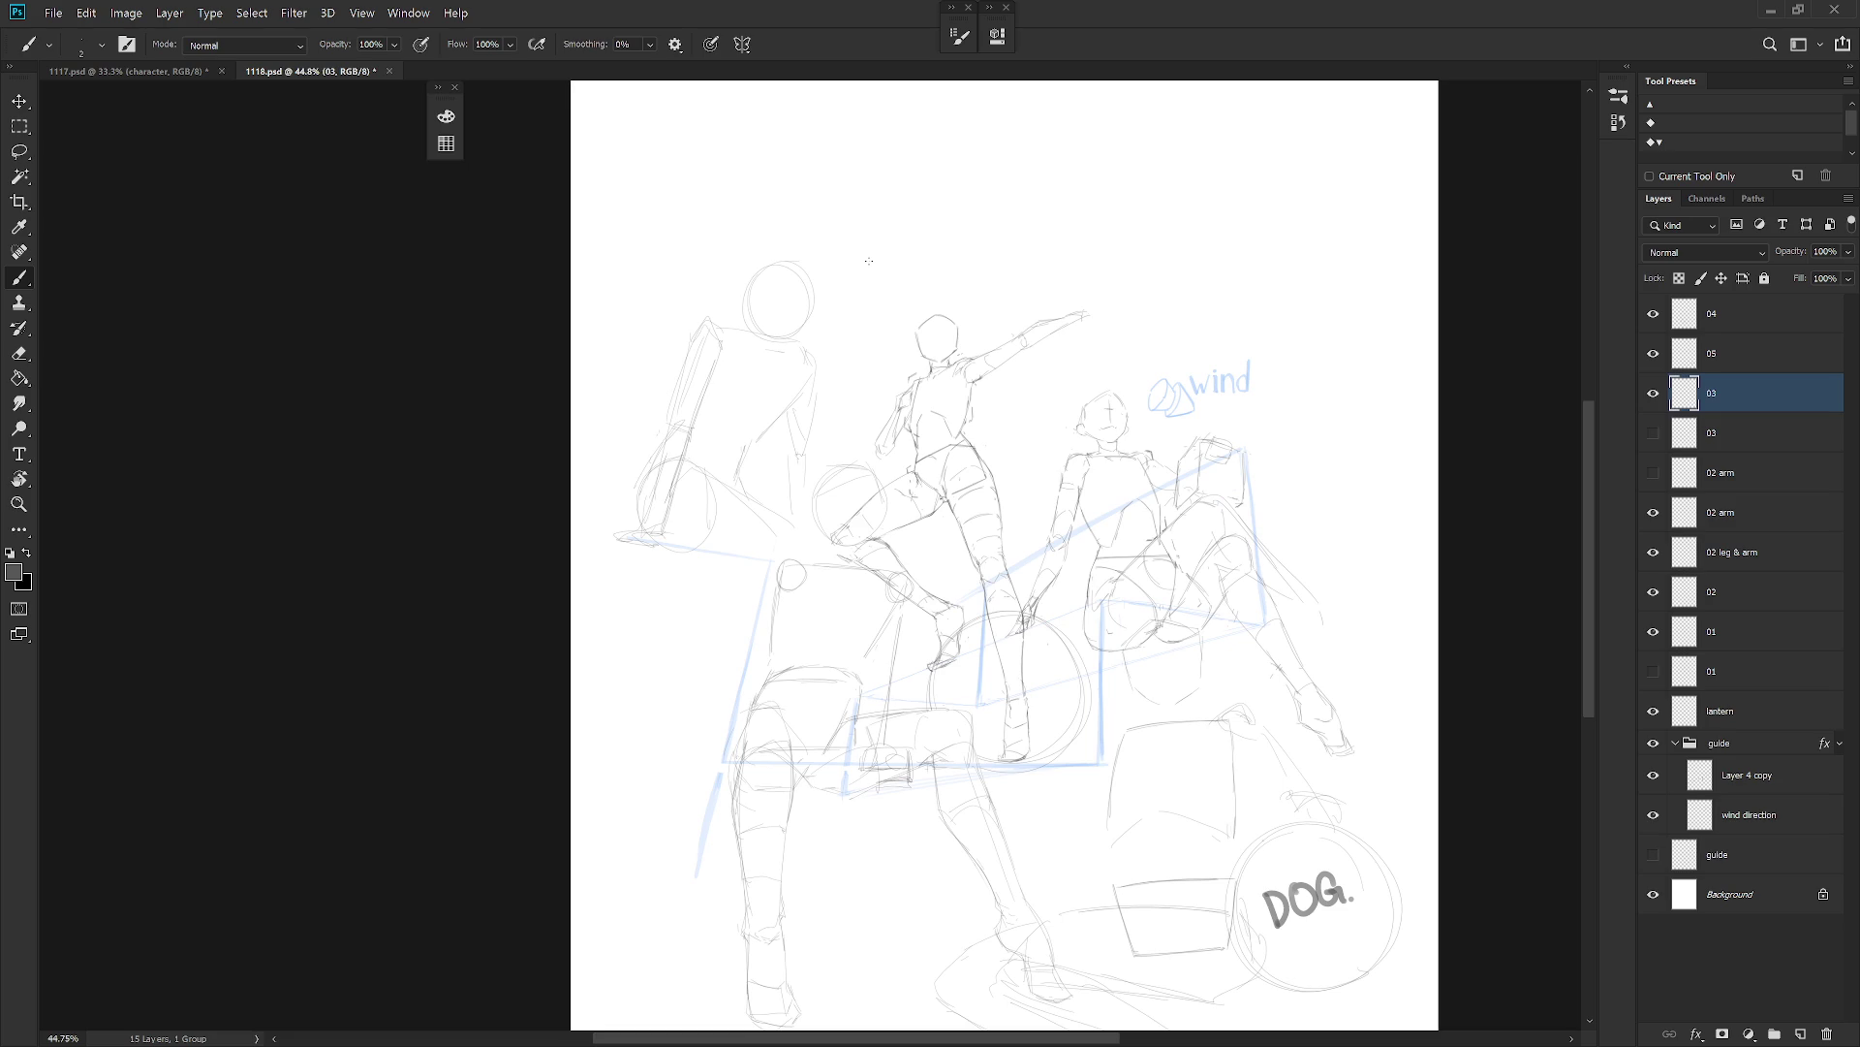
{"action": "key", "text": "v"}
{"action": "left_click_drag", "start_coordinate": [826, 582], "coordinate": [803, 591]}
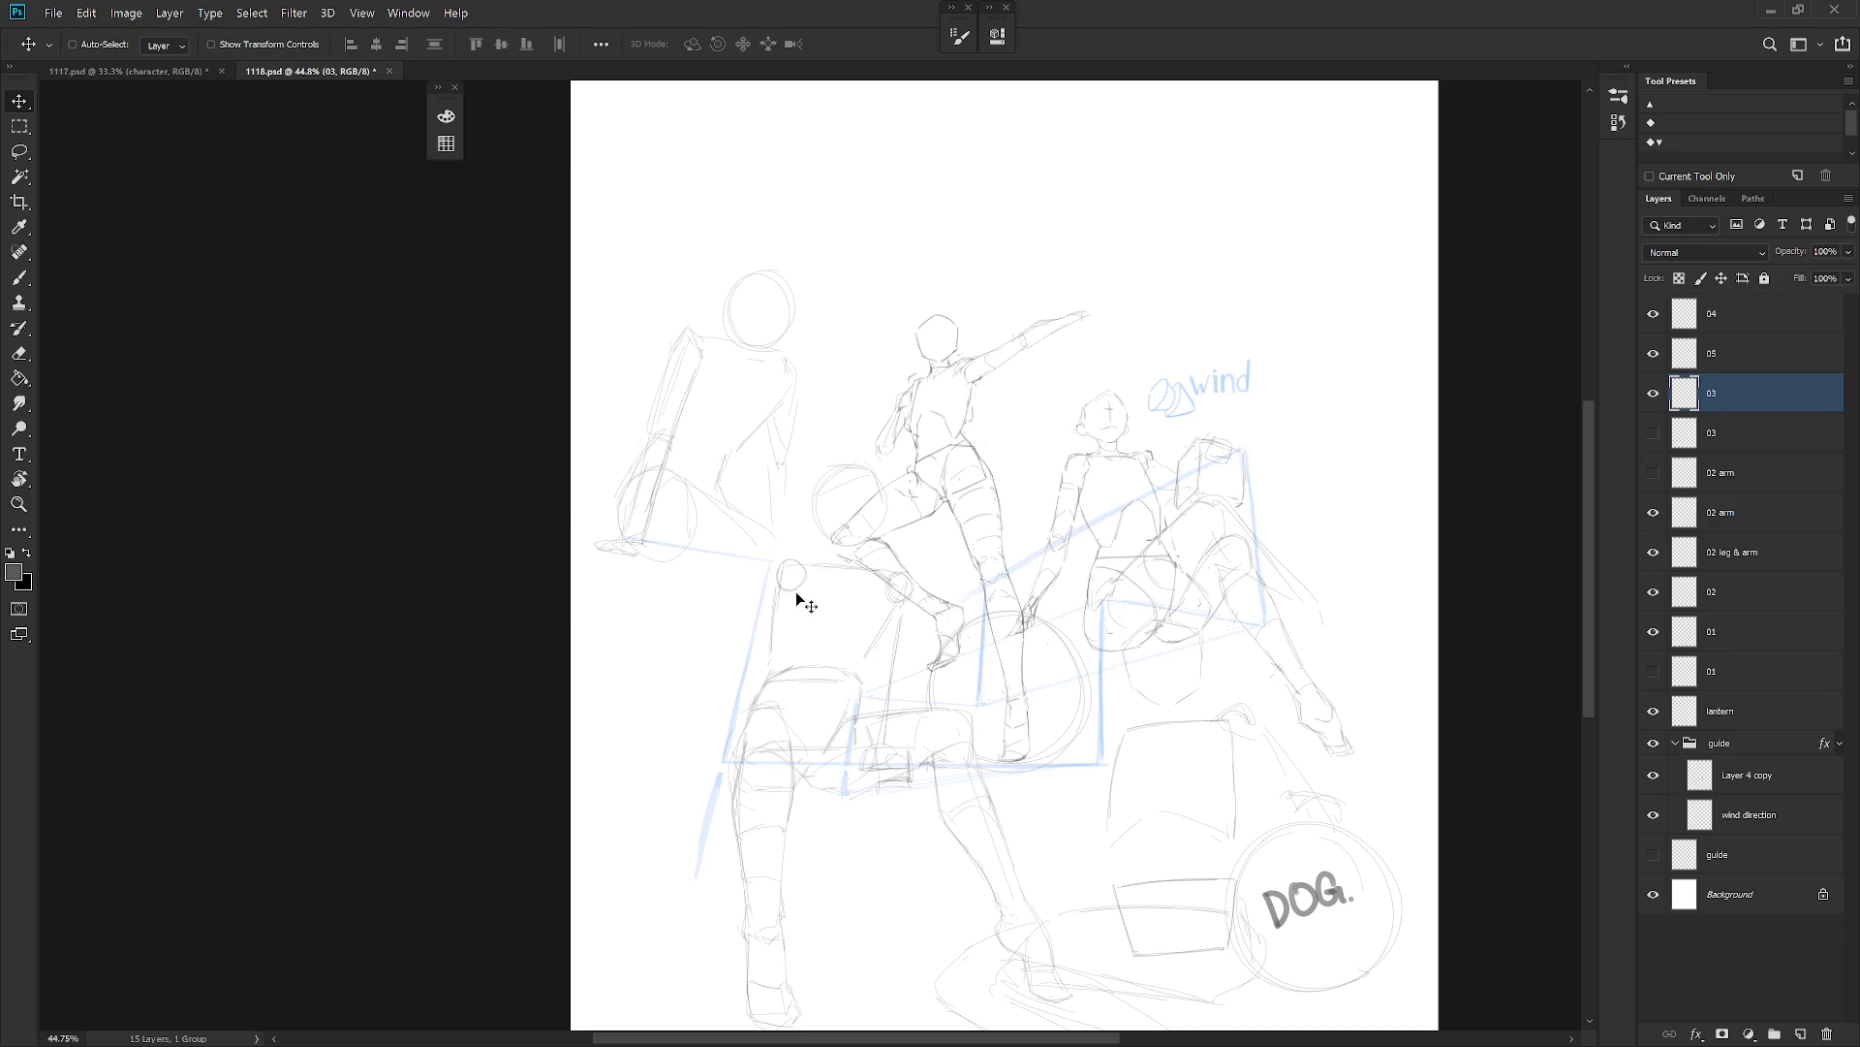
Adjust the selected foot area, then rotate the left figure slightly.
{"action": "key", "text": "e"}
{"action": "key", "text": "l"}
{"action": "mouse_move", "coordinate": [647, 564]}
{"action": "left_mouse_down"}
{"action": "mouse_move", "coordinate": [652, 515]}
{"action": "mouse_move", "coordinate": [612, 534]}
{"action": "mouse_move", "coordinate": [643, 561]}
{"action": "mouse_move", "coordinate": [631, 527]}
{"action": "left_mouse_up"}
{"action": "key", "text": "ctrl+d"}
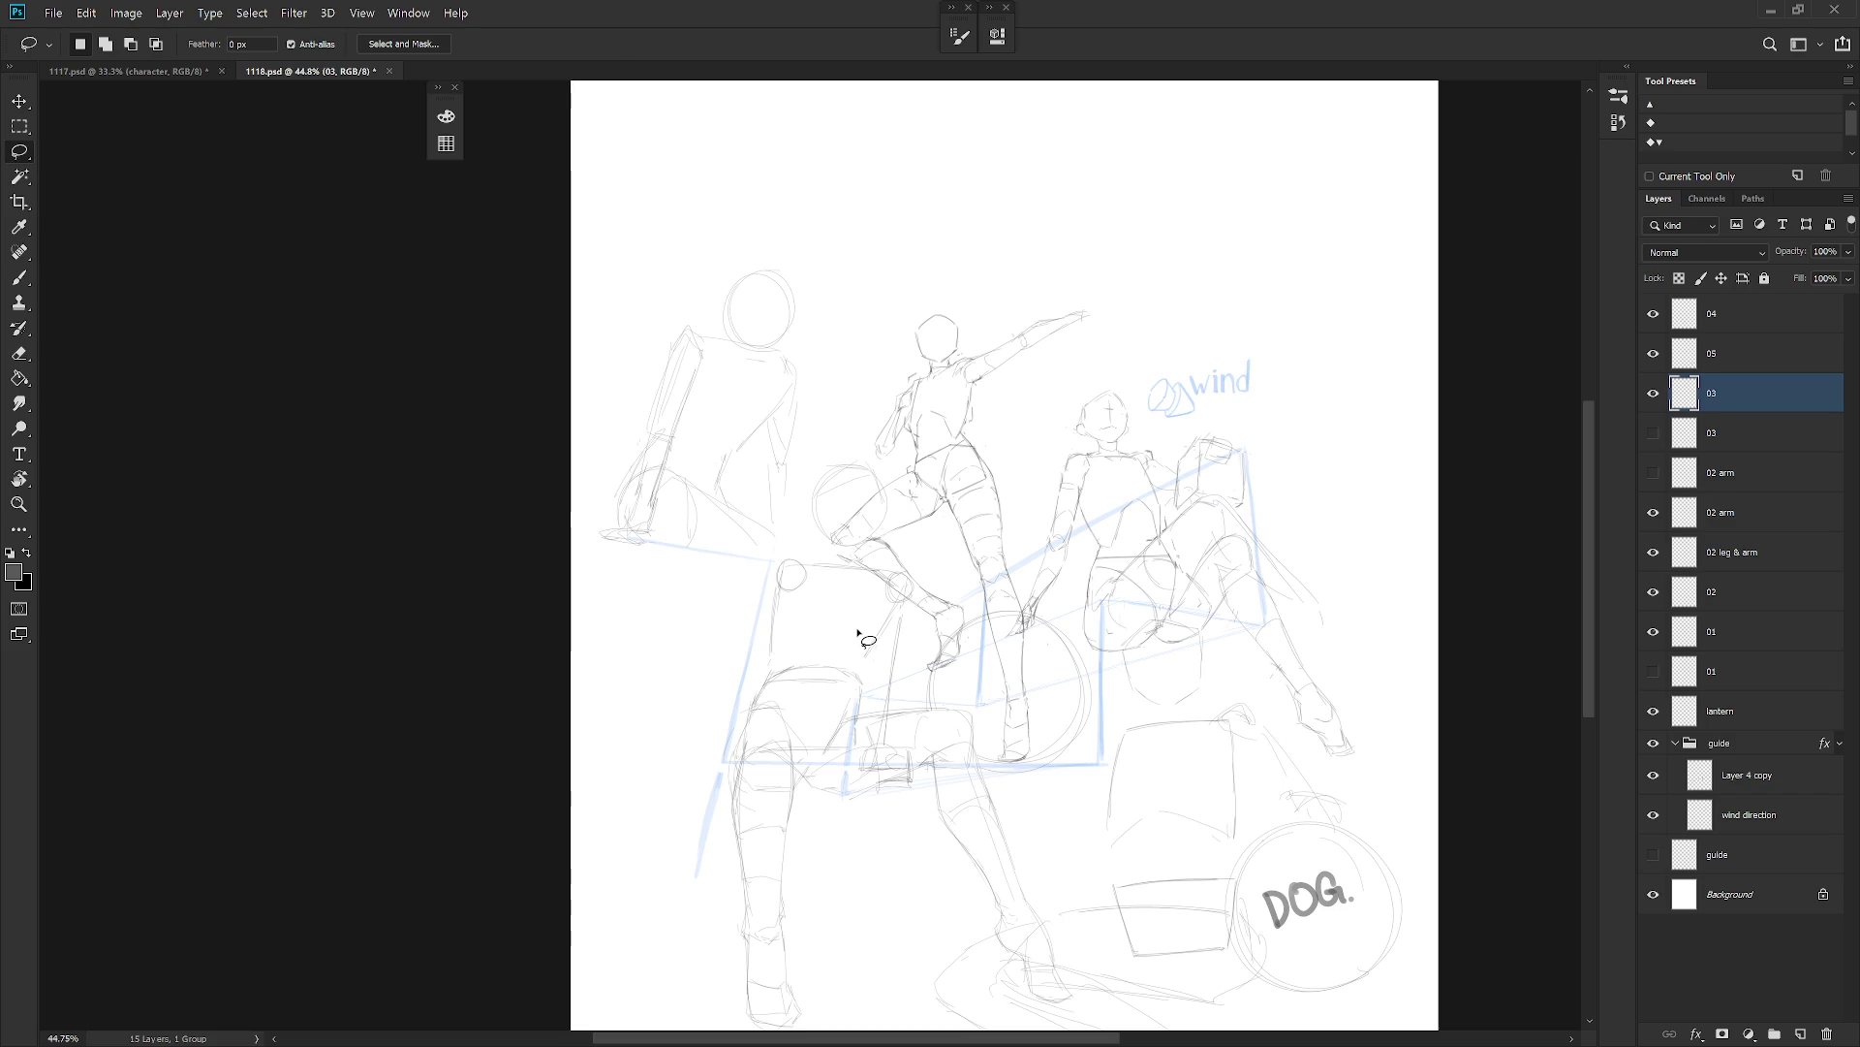
{"action": "key", "text": "ctrl+t"}
{"action": "left_click_drag", "start_coordinate": [790, 278], "coordinate": [802, 287]}
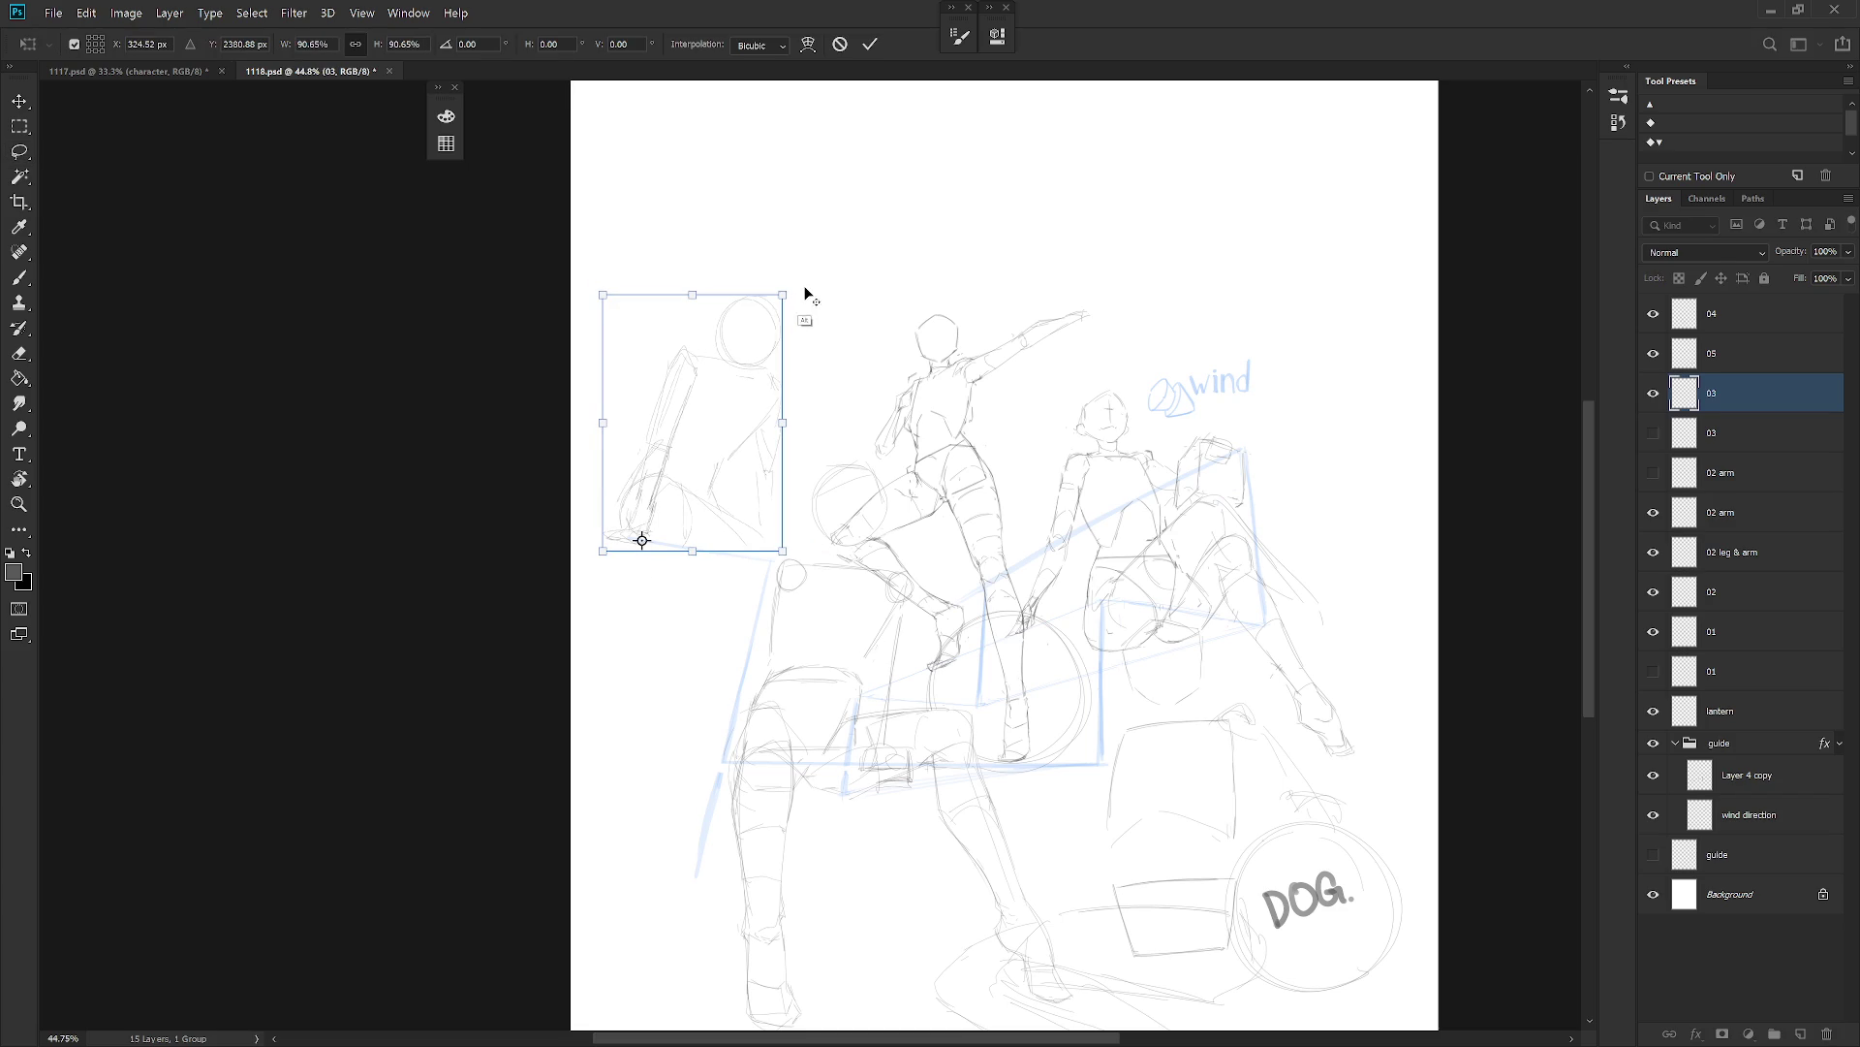
{"action": "key", "text": "Return"}
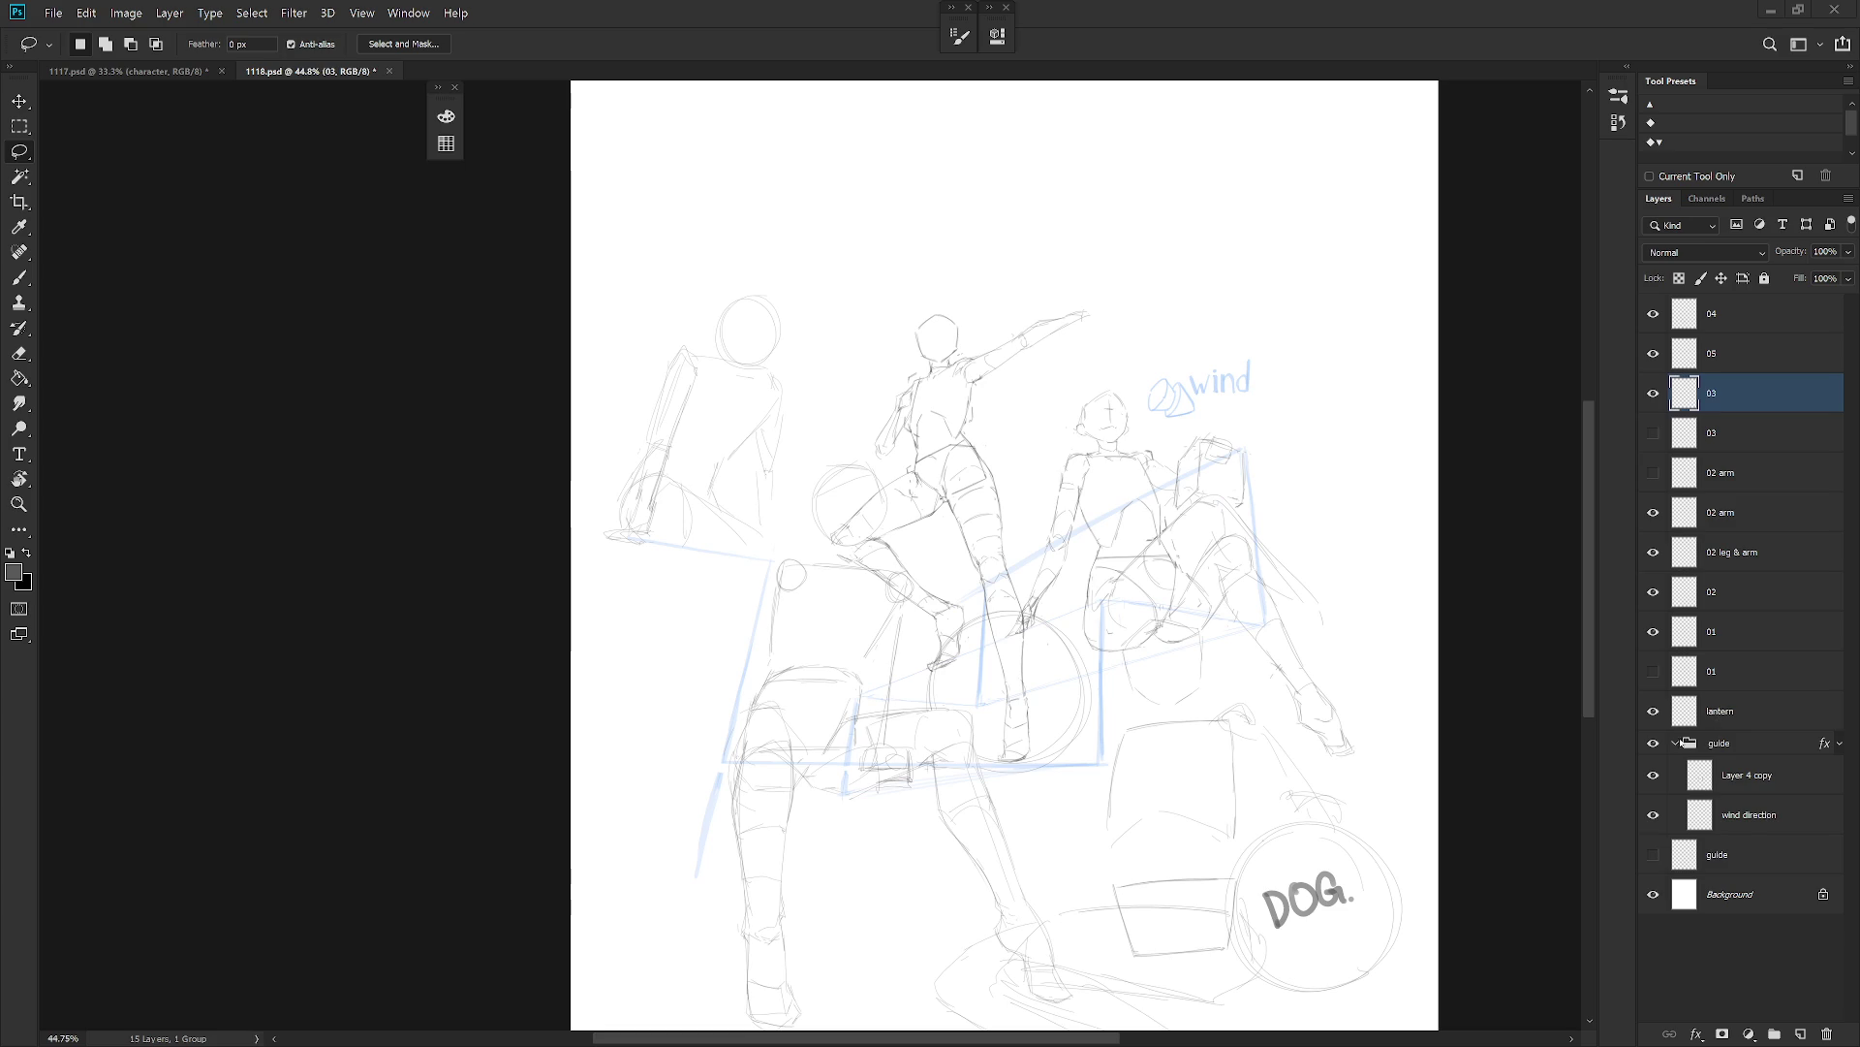
Duplicate the Layer 4 copy guide layer as Layer 4 copy 2.
{"action": "left_click", "coordinate": [1686, 781]}
{"action": "left_click", "coordinate": [1653, 775]}
{"action": "left_click", "coordinate": [1654, 775]}
{"action": "key", "text": "ctrl+j"}
{"action": "key", "text": "b"}
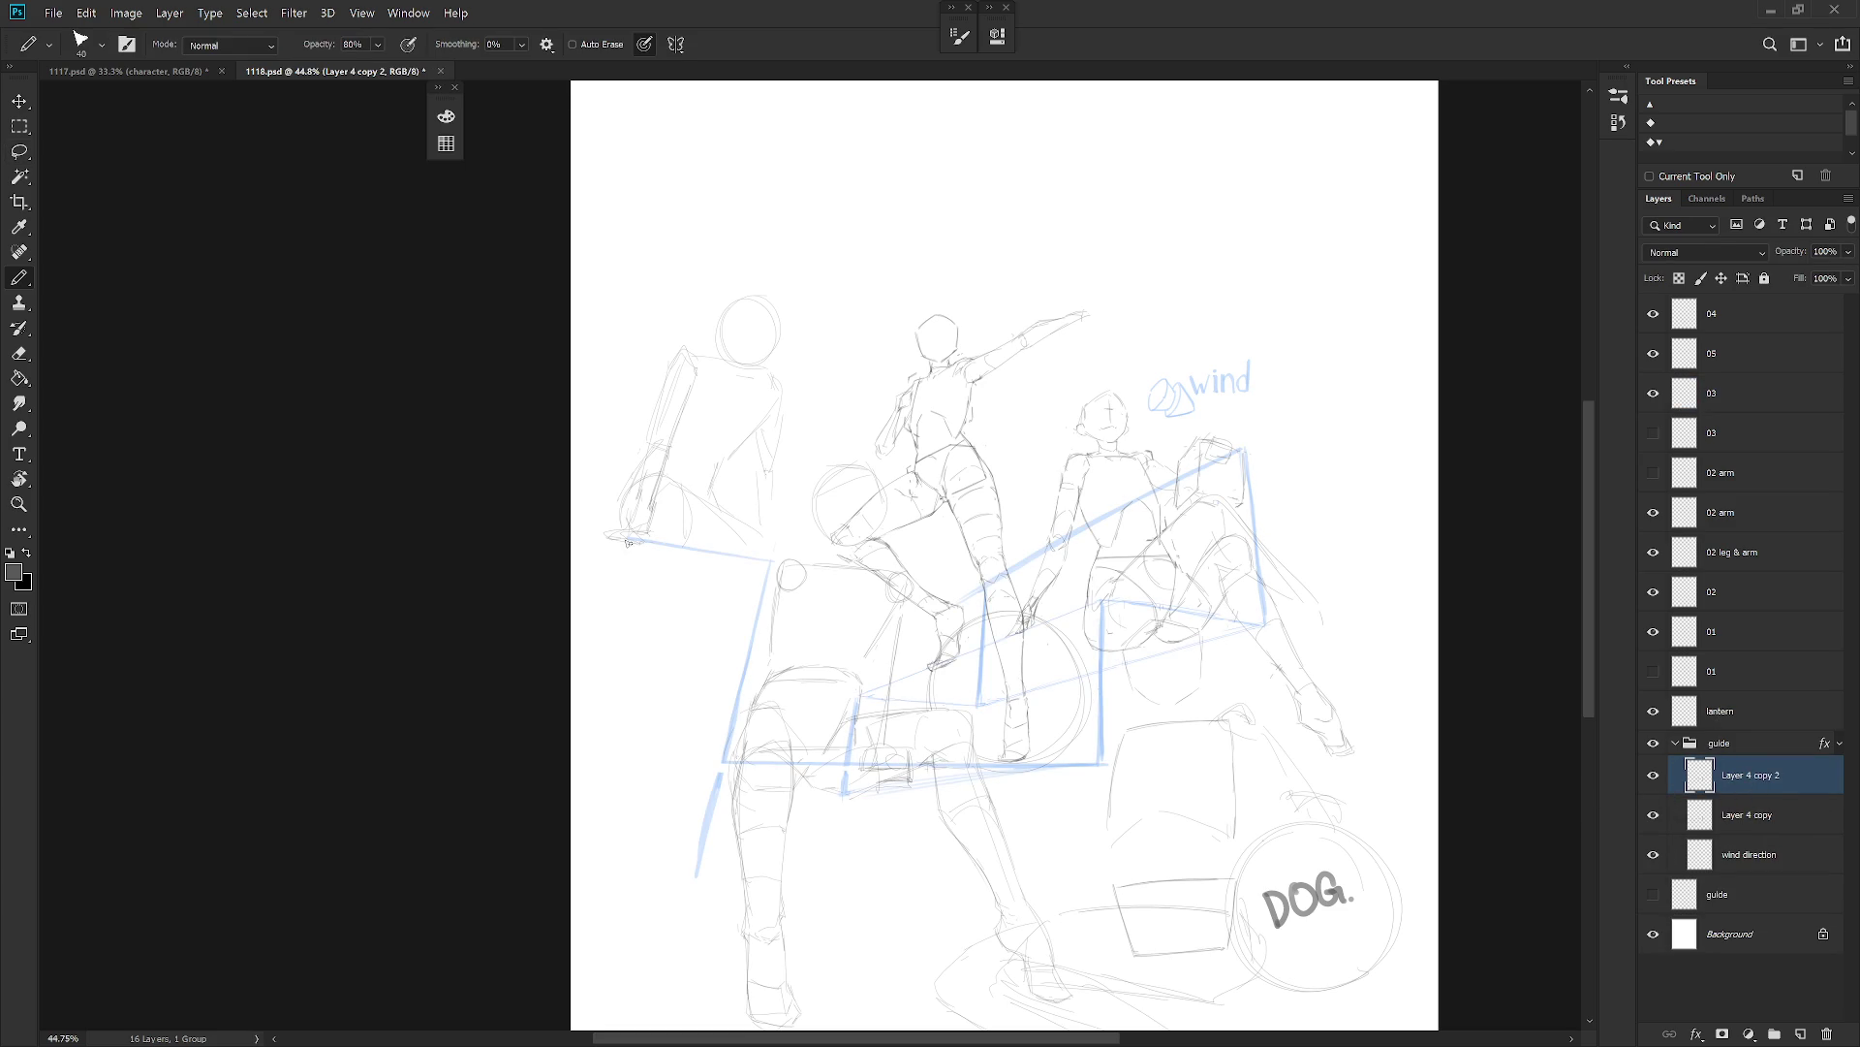
Draw sweeping blue guide arcs down the canvas's left side.
{"action": "mouse_move", "coordinate": [599, 561]}
{"action": "left_mouse_down"}
{"action": "mouse_move", "coordinate": [700, 549]}
{"action": "mouse_move", "coordinate": [727, 717]}
{"action": "left_mouse_up"}
{"action": "left_click_drag", "start_coordinate": [721, 595], "coordinate": [725, 762]}
{"action": "left_click_drag", "start_coordinate": [621, 541], "coordinate": [599, 550]}
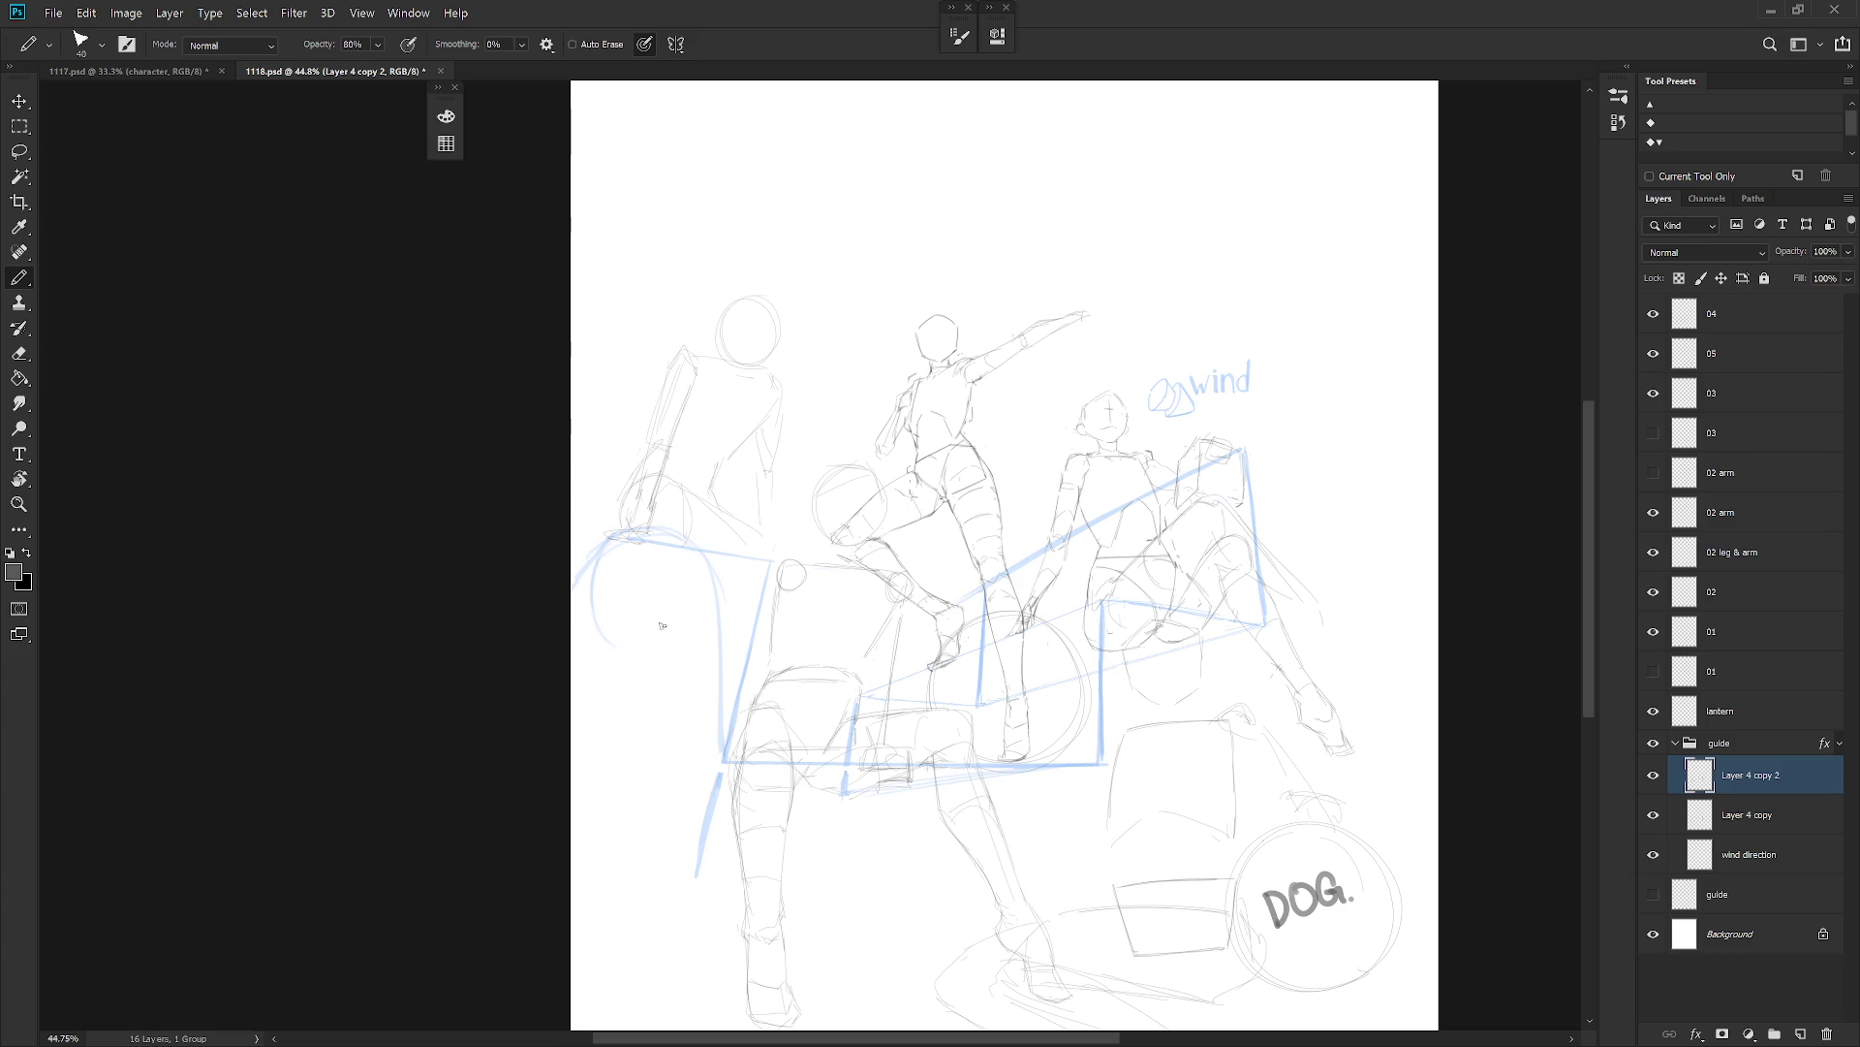
{"action": "left_click_drag", "start_coordinate": [595, 559], "coordinate": [646, 644]}
Hide the old Layer 4 copy guide lines, checking the other guide layers' visibility.
{"action": "key", "text": "e"}
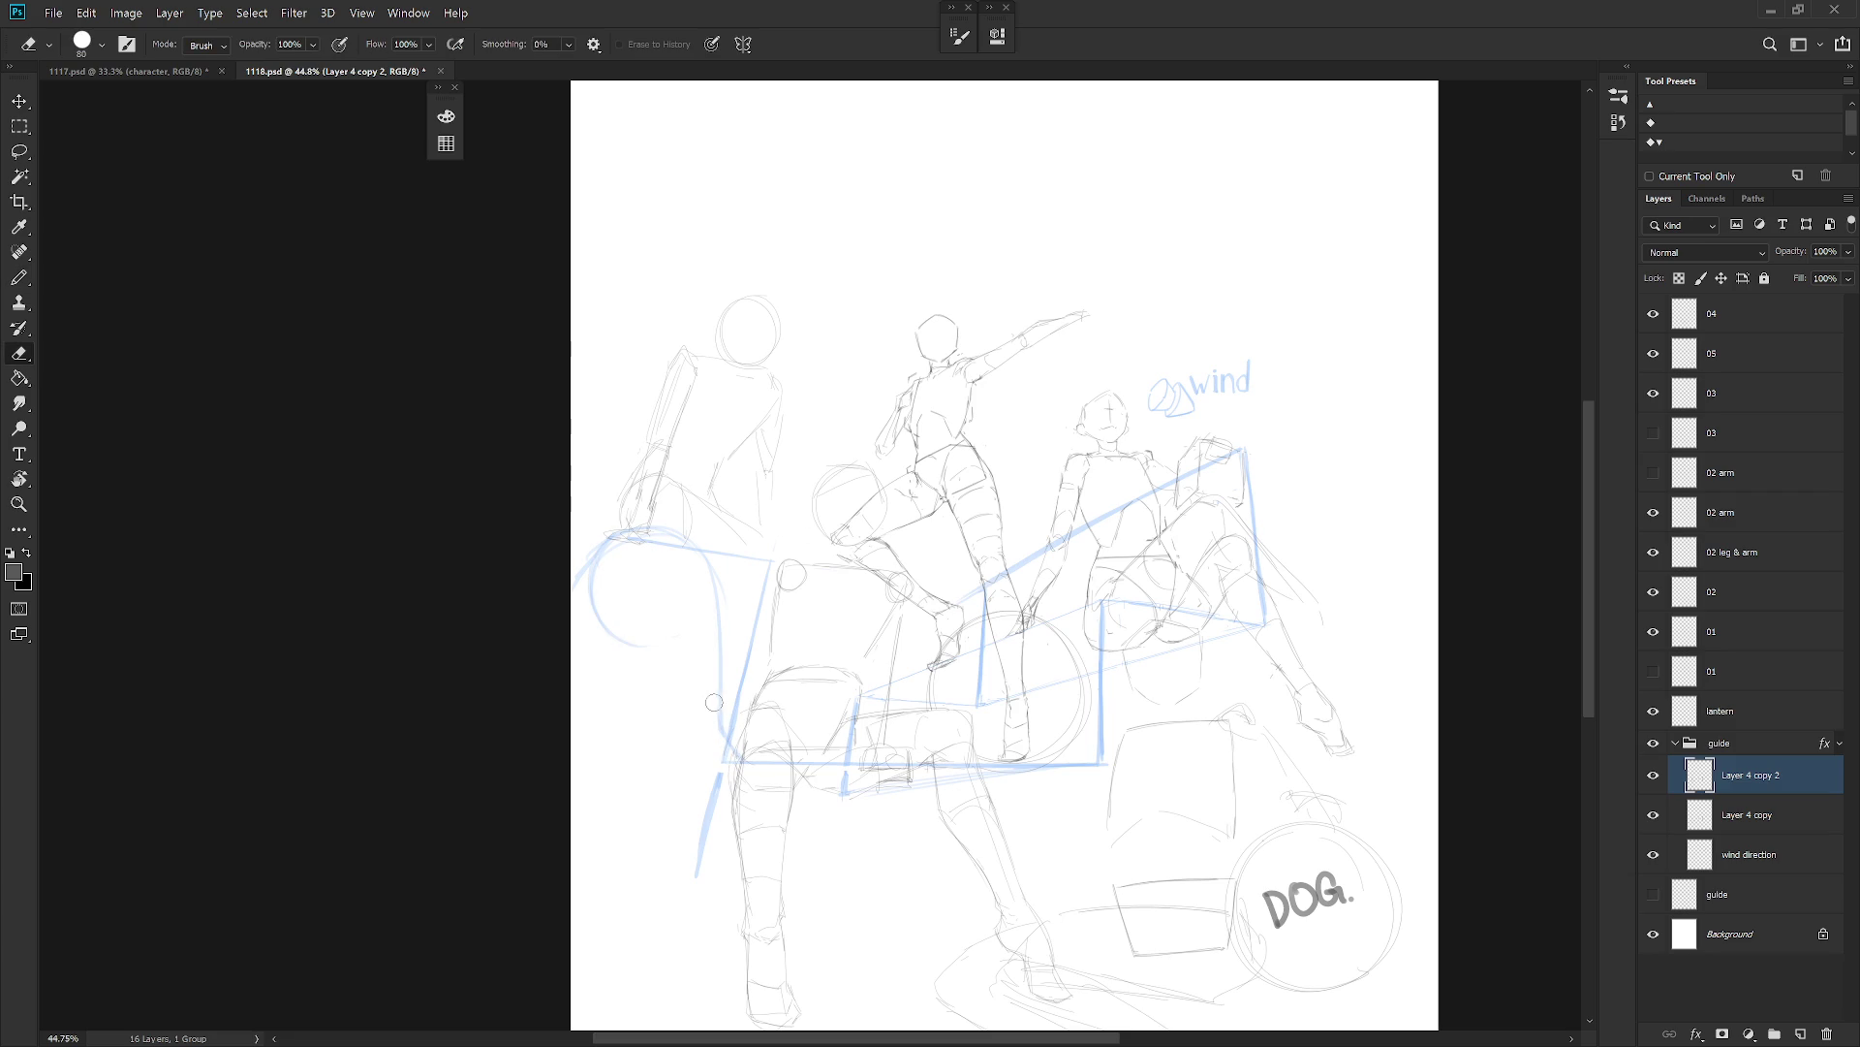
{"action": "left_click", "coordinate": [1654, 776]}
{"action": "left_click", "coordinate": [1654, 776]}
{"action": "left_click", "coordinate": [1653, 817]}
{"action": "left_click", "coordinate": [1653, 855]}
{"action": "left_click", "coordinate": [1653, 855]}
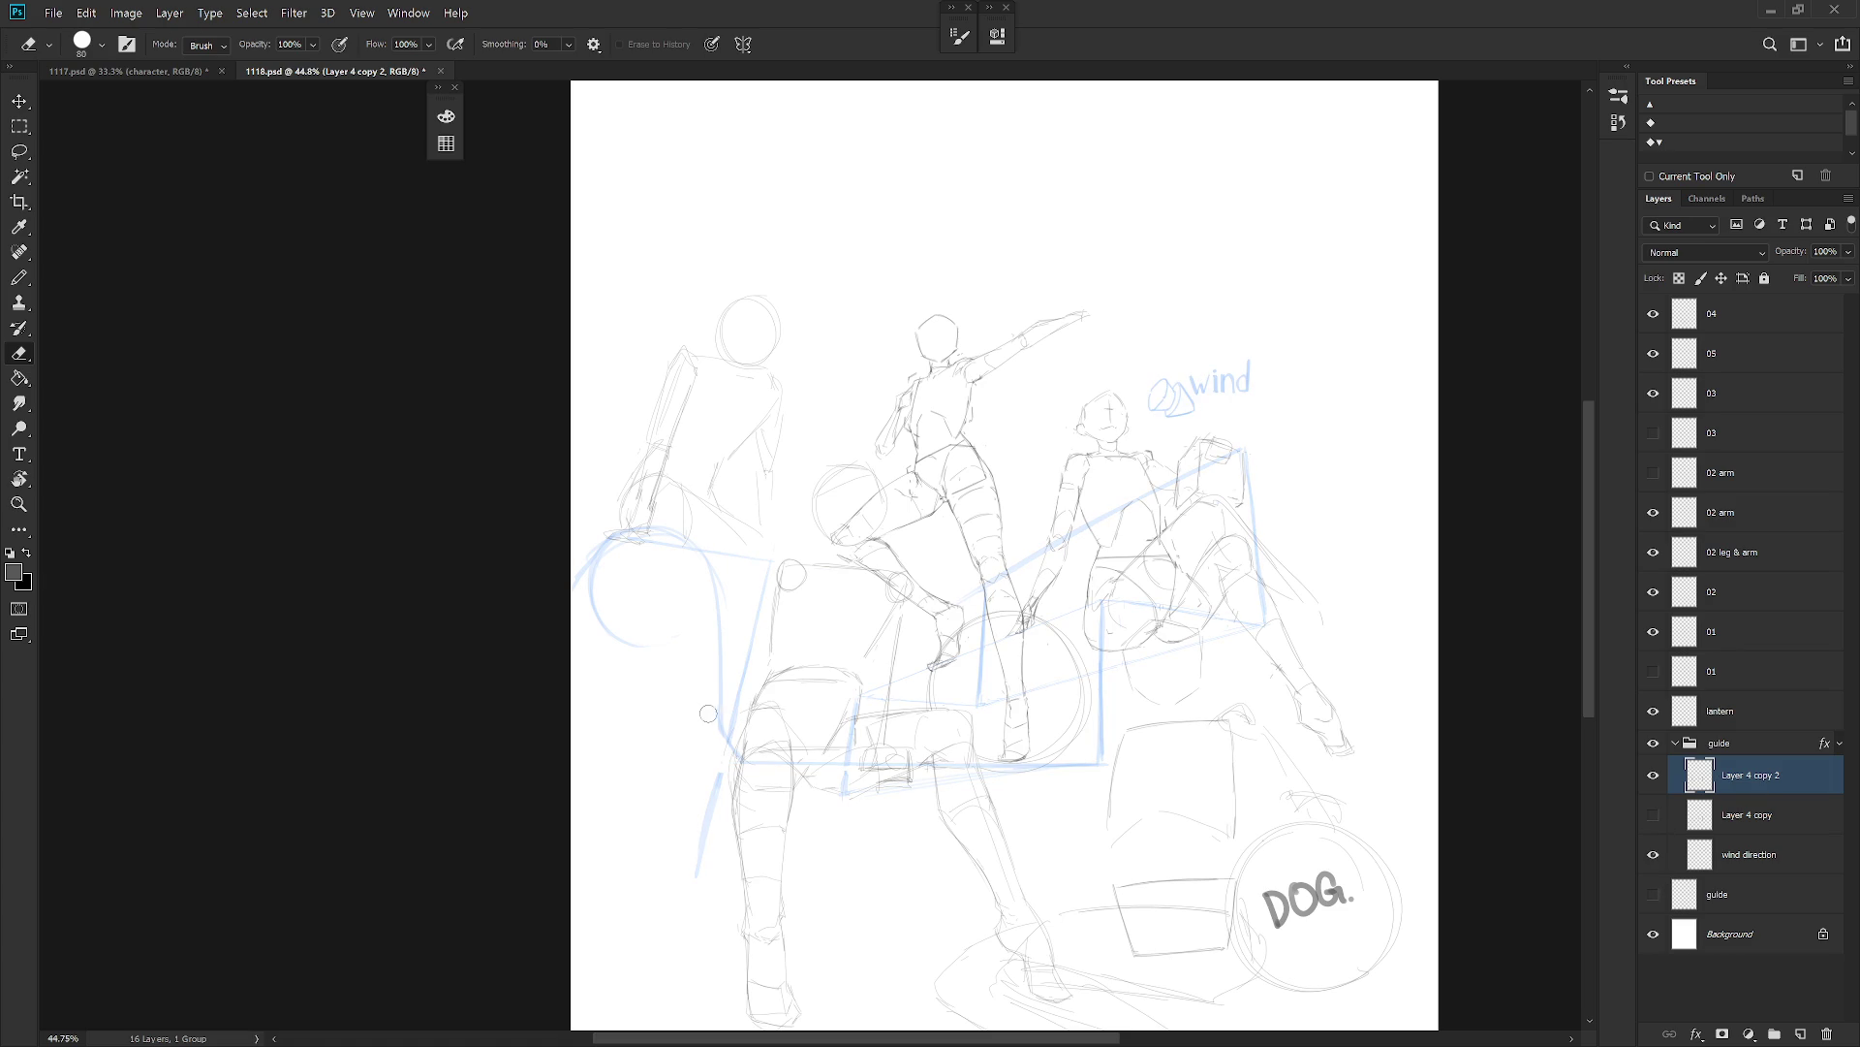
Erase unwanted bits of the blue guide, add a faint arc stroke, and show layer 03.
{"action": "left_click_drag", "start_coordinate": [754, 621], "coordinate": [733, 732]}
{"action": "left_click_drag", "start_coordinate": [780, 550], "coordinate": [715, 550]}
{"action": "mouse_move", "coordinate": [594, 582]}
{"action": "left_mouse_down"}
{"action": "mouse_move", "coordinate": [593, 606]}
{"action": "mouse_move", "coordinate": [629, 620]}
{"action": "mouse_move", "coordinate": [593, 567]}
{"action": "mouse_move", "coordinate": [591, 592]}
{"action": "left_mouse_up"}
{"action": "key", "text": "b"}
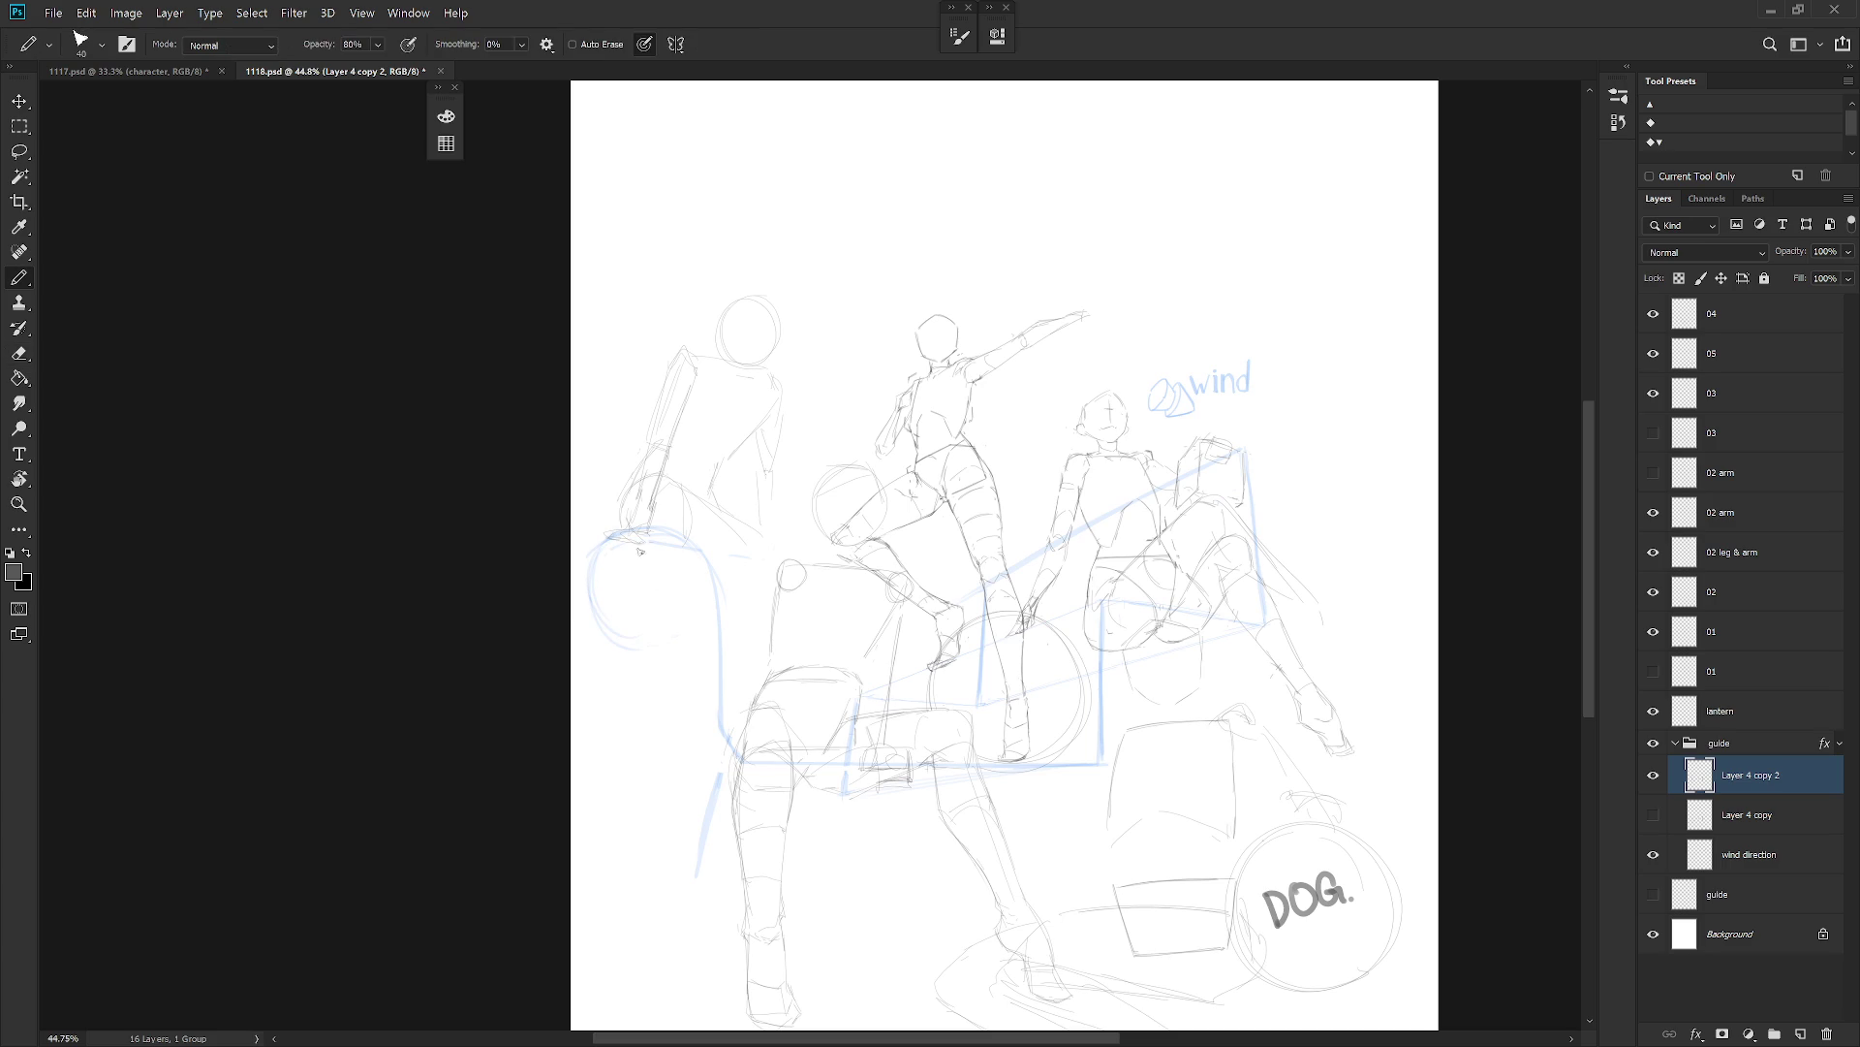
{"action": "left_click_drag", "start_coordinate": [593, 607], "coordinate": [645, 641]}
{"action": "left_click", "coordinate": [1653, 392]}
Toggle the 03 layers' visibility and pan down to view the lower drawing.
{"action": "left_click", "coordinate": [1653, 392]}
{"action": "left_click", "coordinate": [1653, 433]}
{"action": "left_click", "coordinate": [1653, 393]}
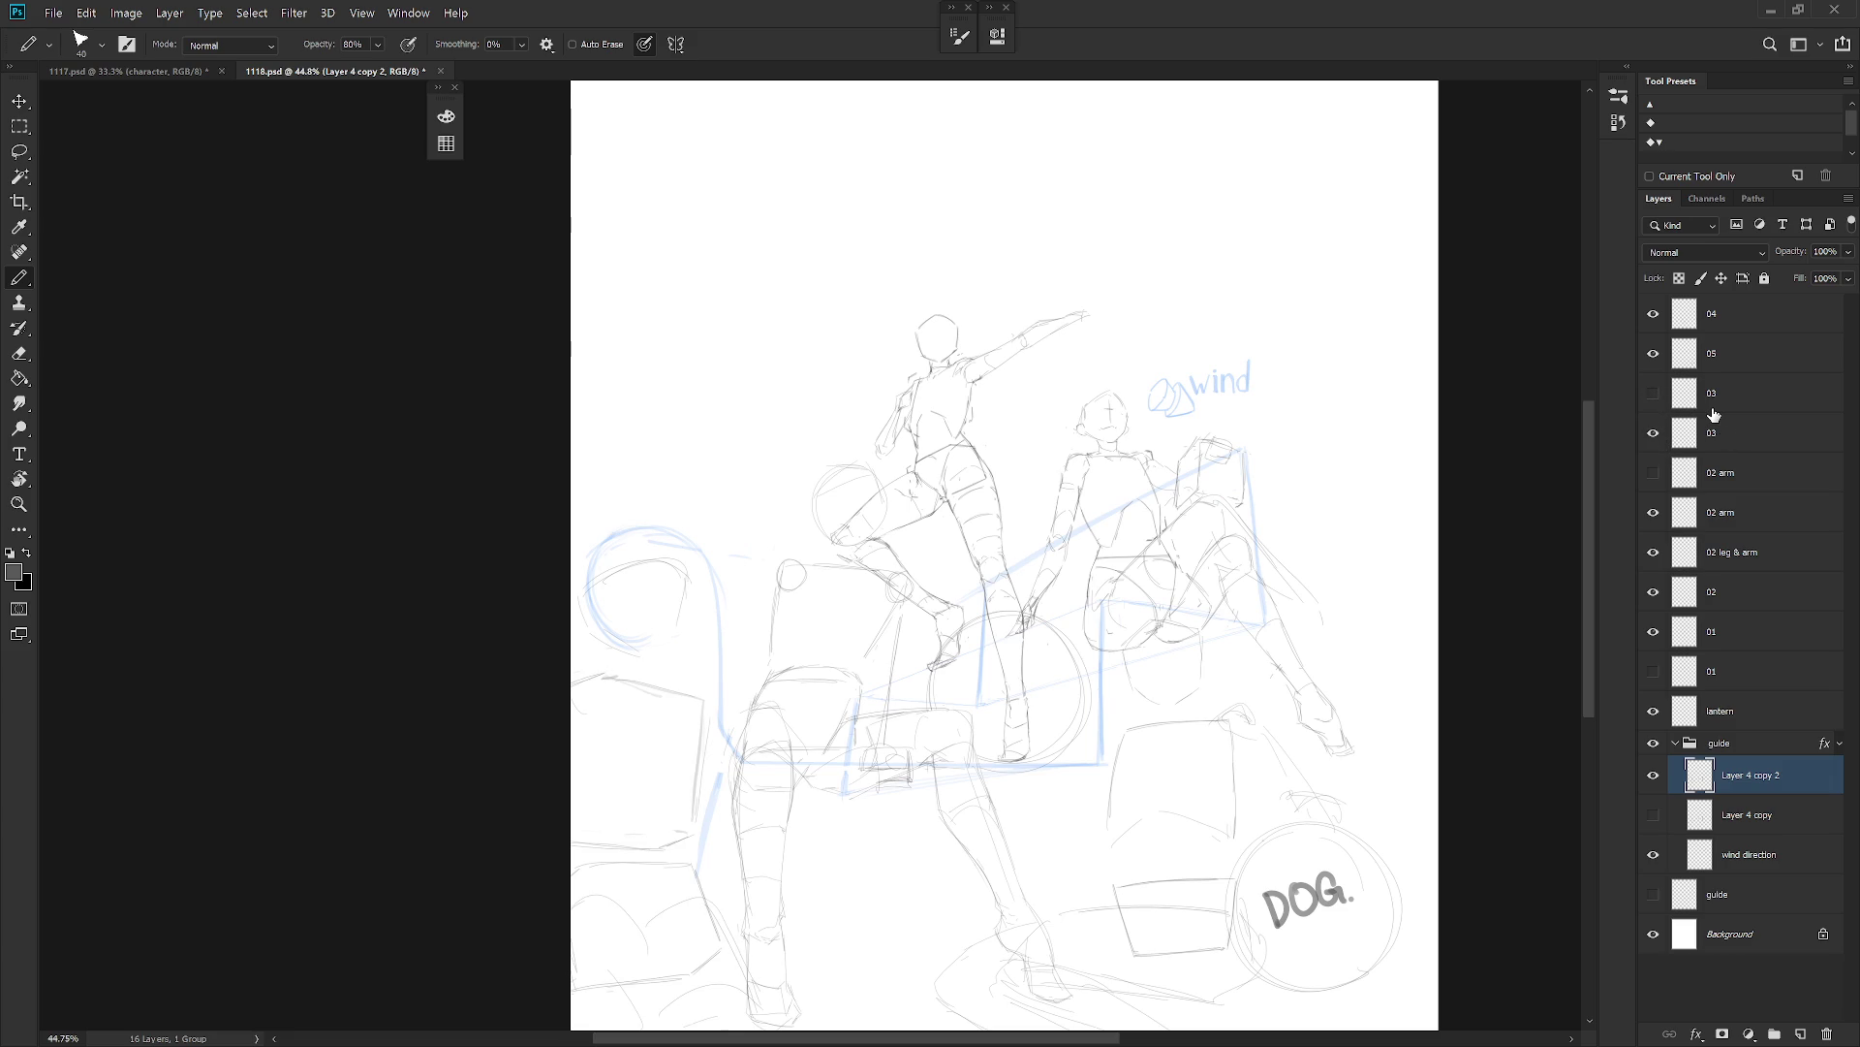
{"action": "left_click_drag", "start_coordinate": [1215, 818], "coordinate": [1270, 764]}
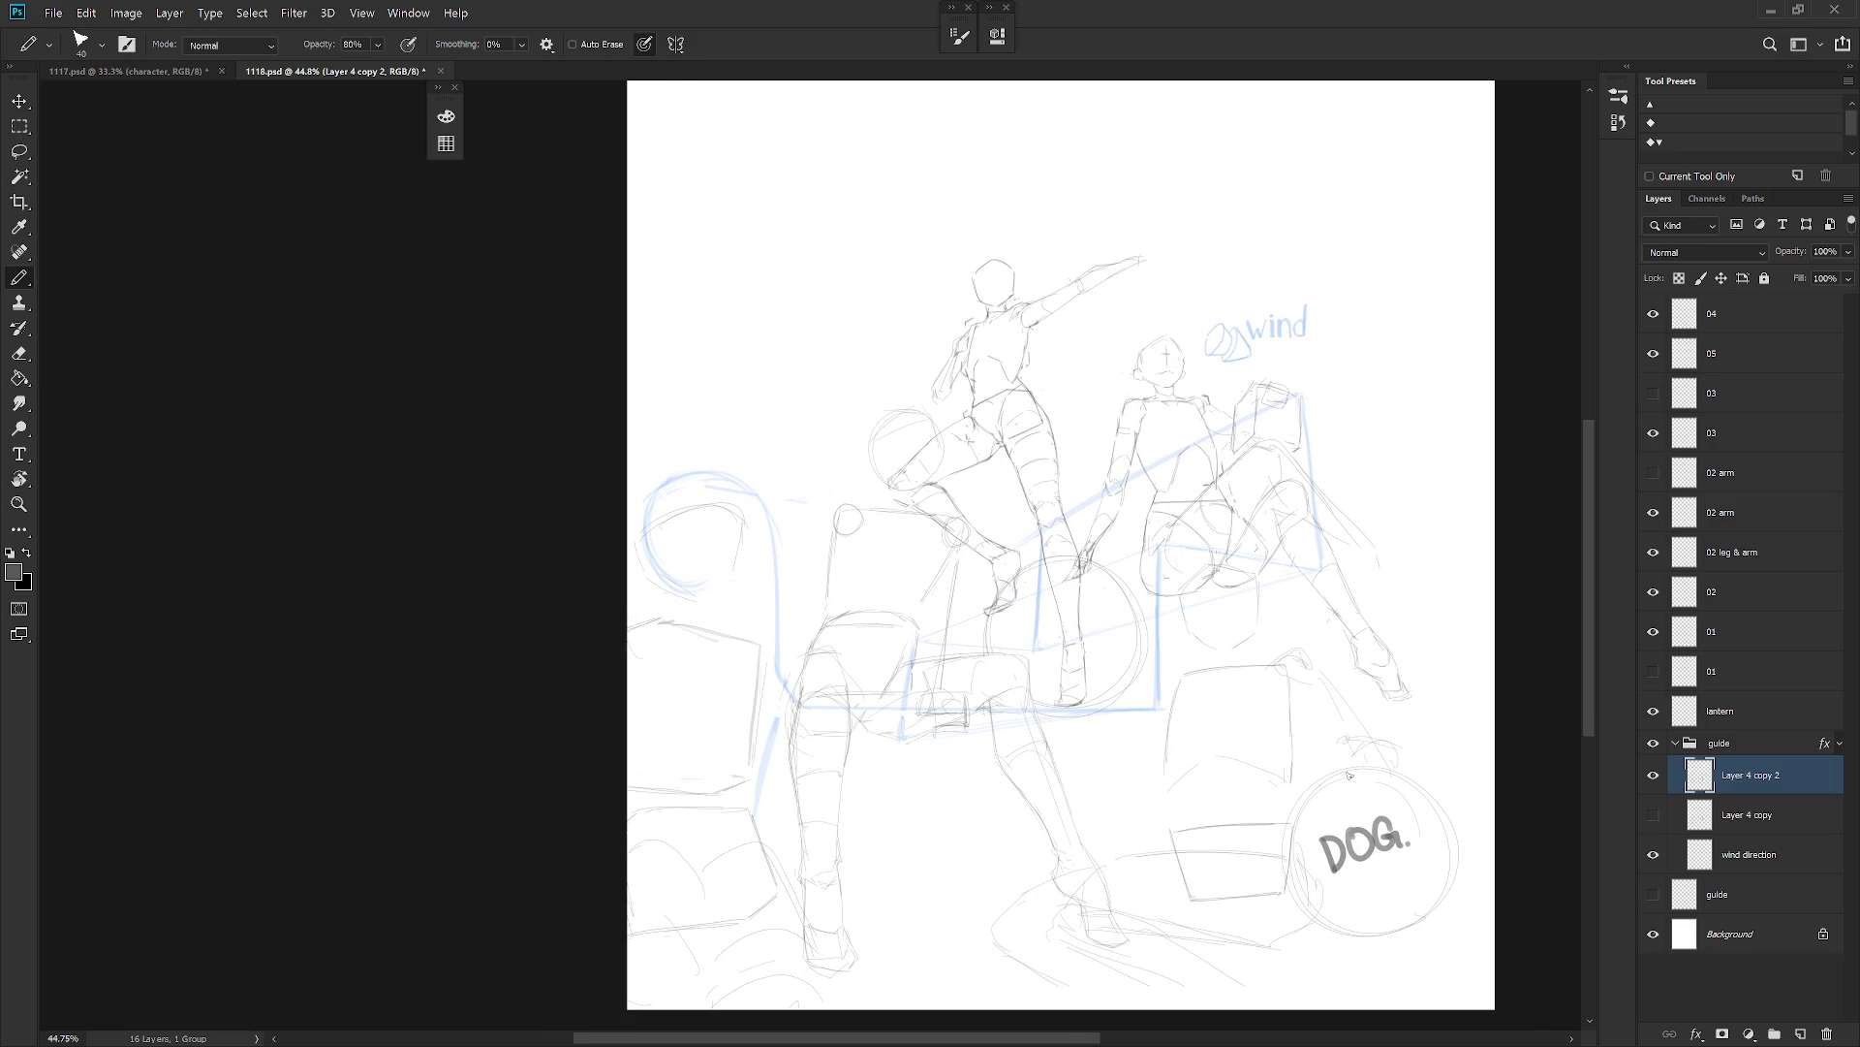
{"action": "scroll", "coordinate": [1349, 775], "scroll_direction": "down", "scroll_amount": 2}
Resize the canvas to 4800 × 4000 pixels, anchored bottom-centre, accepting the clipping warning.
{"action": "left_click", "coordinate": [126, 12]}
{"action": "left_click", "coordinate": [229, 175]}
{"action": "double_click", "coordinate": [918, 346]}
{"action": "type", "text": "4800"}
{"action": "double_click", "coordinate": [914, 376]}
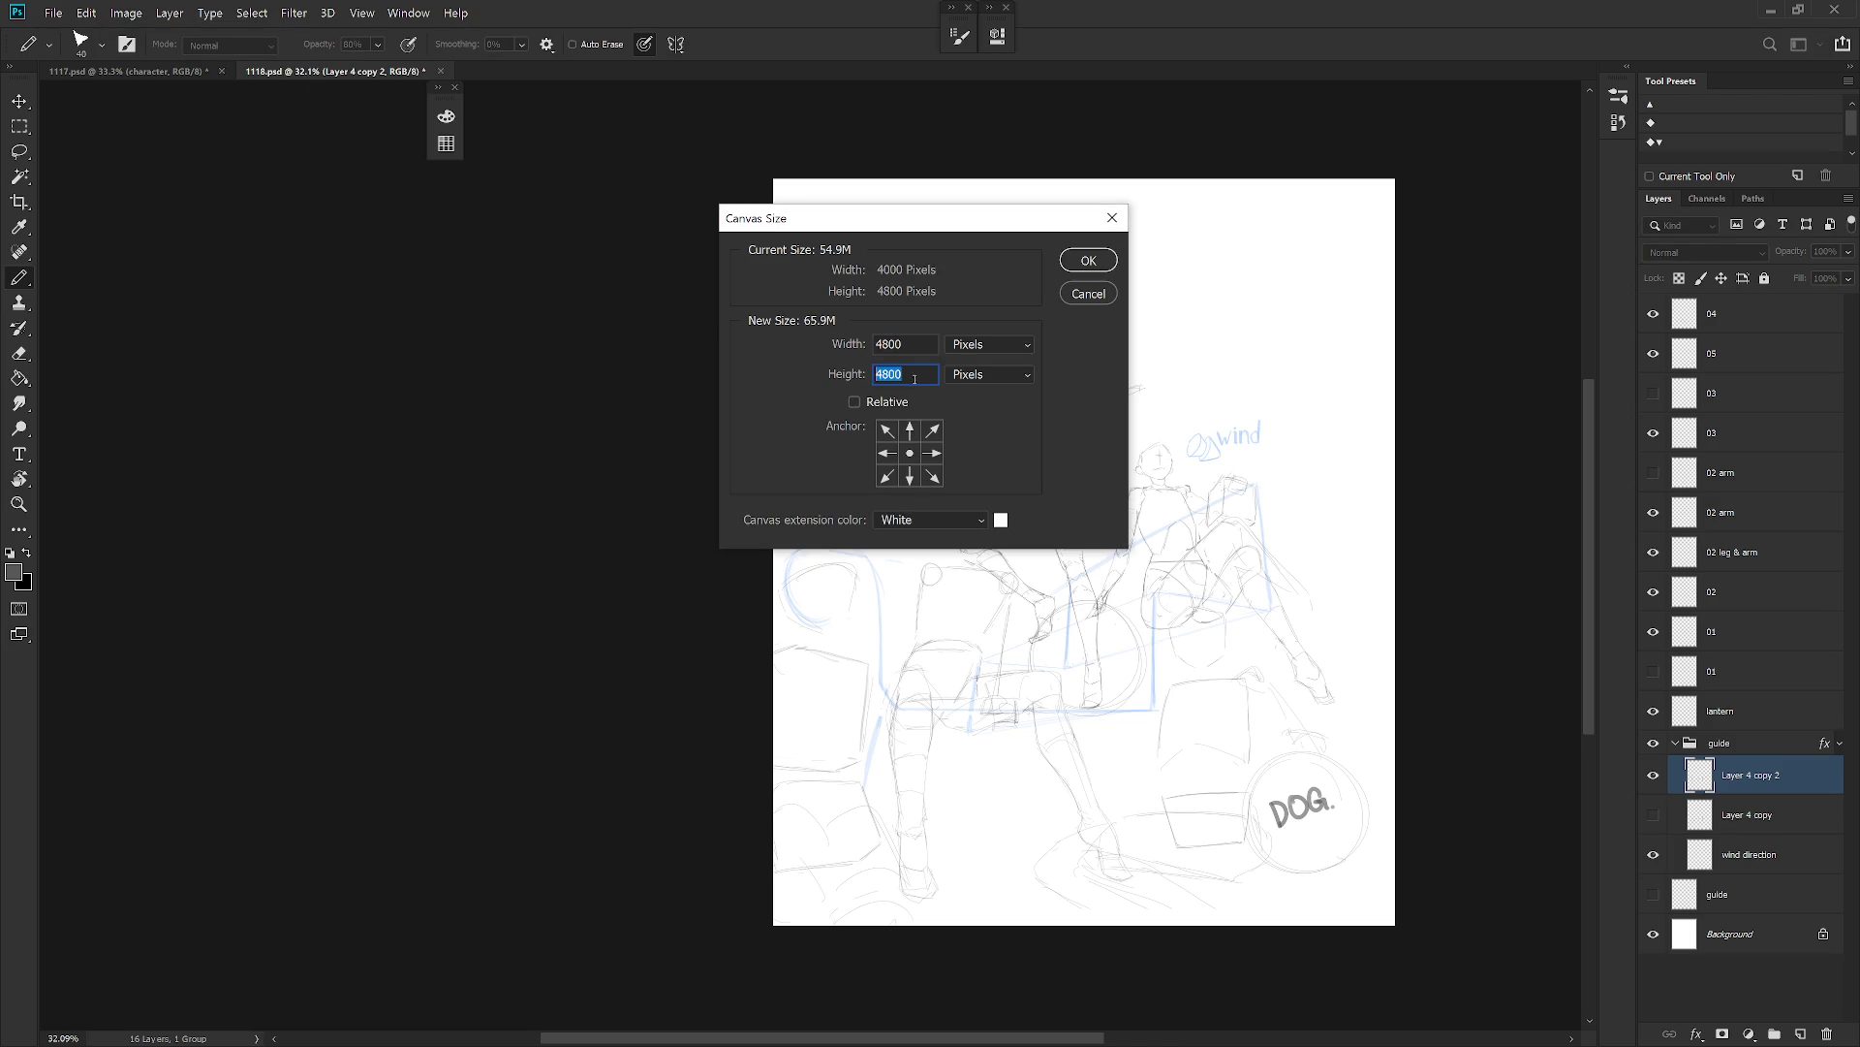
{"action": "left_click", "coordinate": [909, 474]}
{"action": "type", "text": "4000"}
{"action": "key", "text": "Return"}
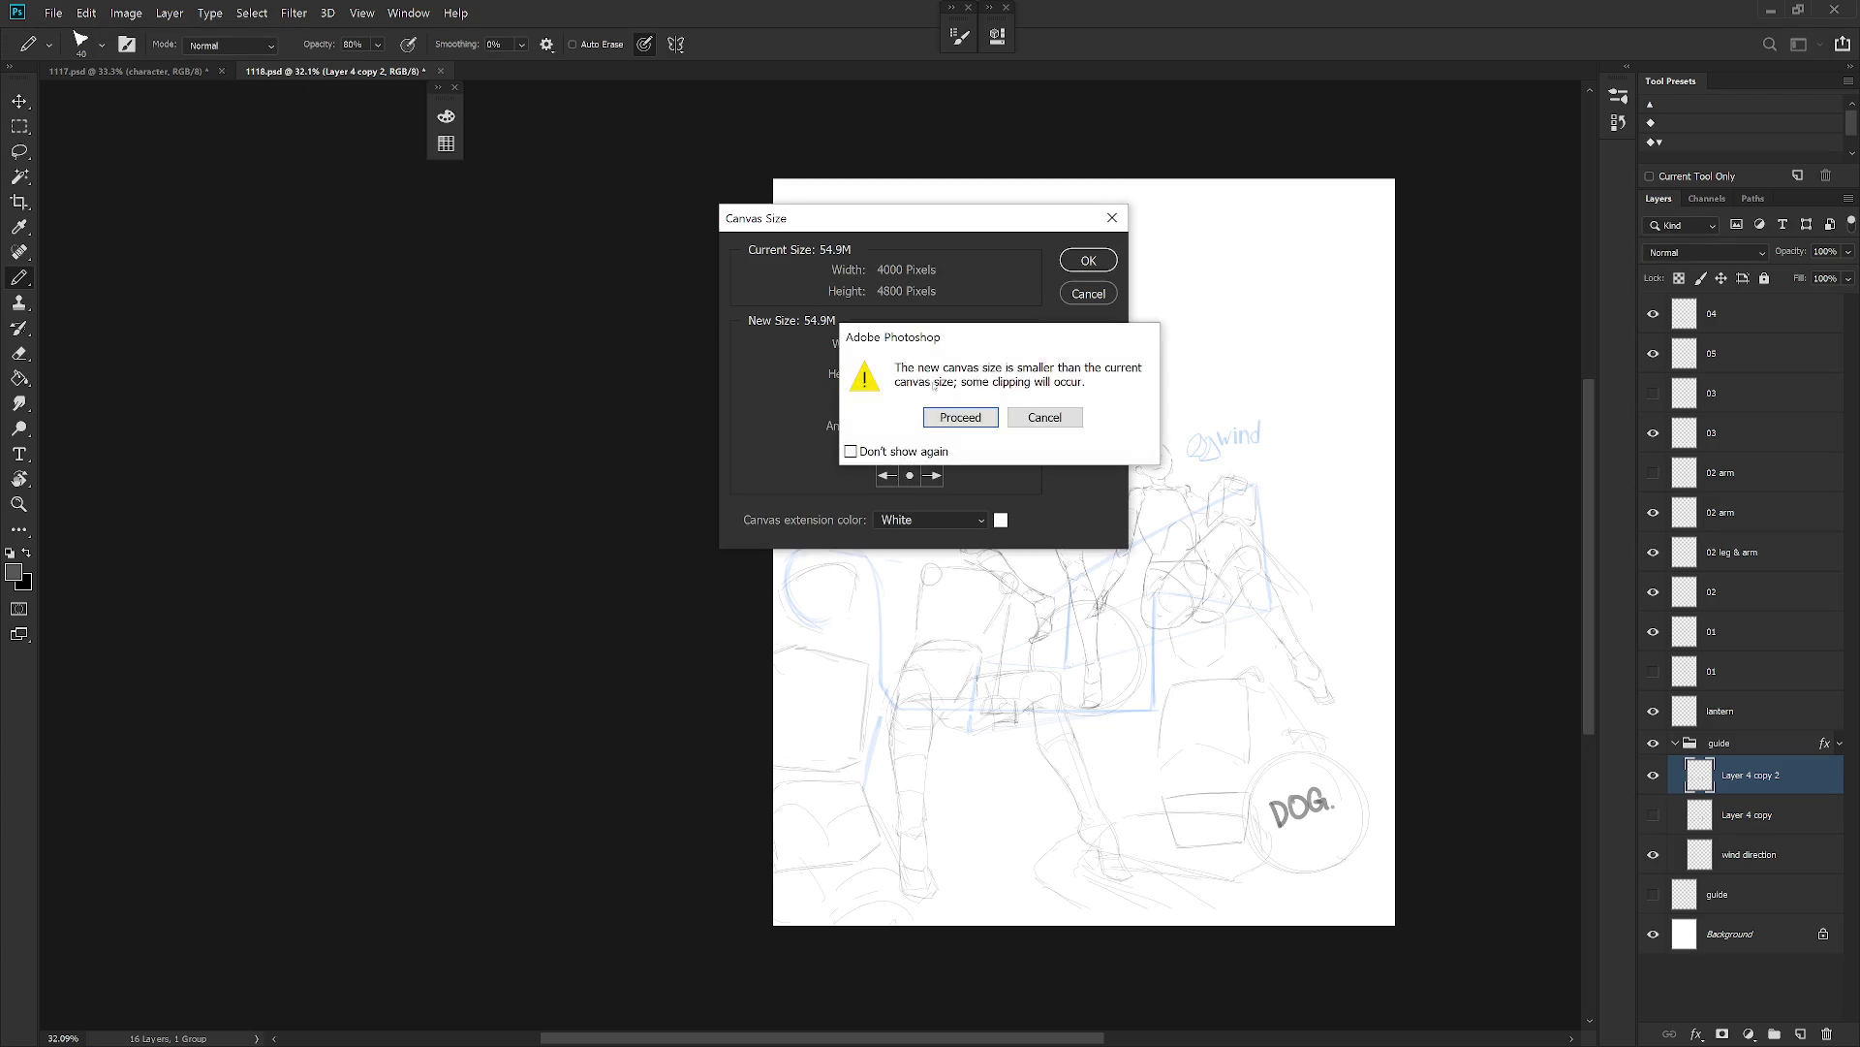
{"action": "key", "text": "Return"}
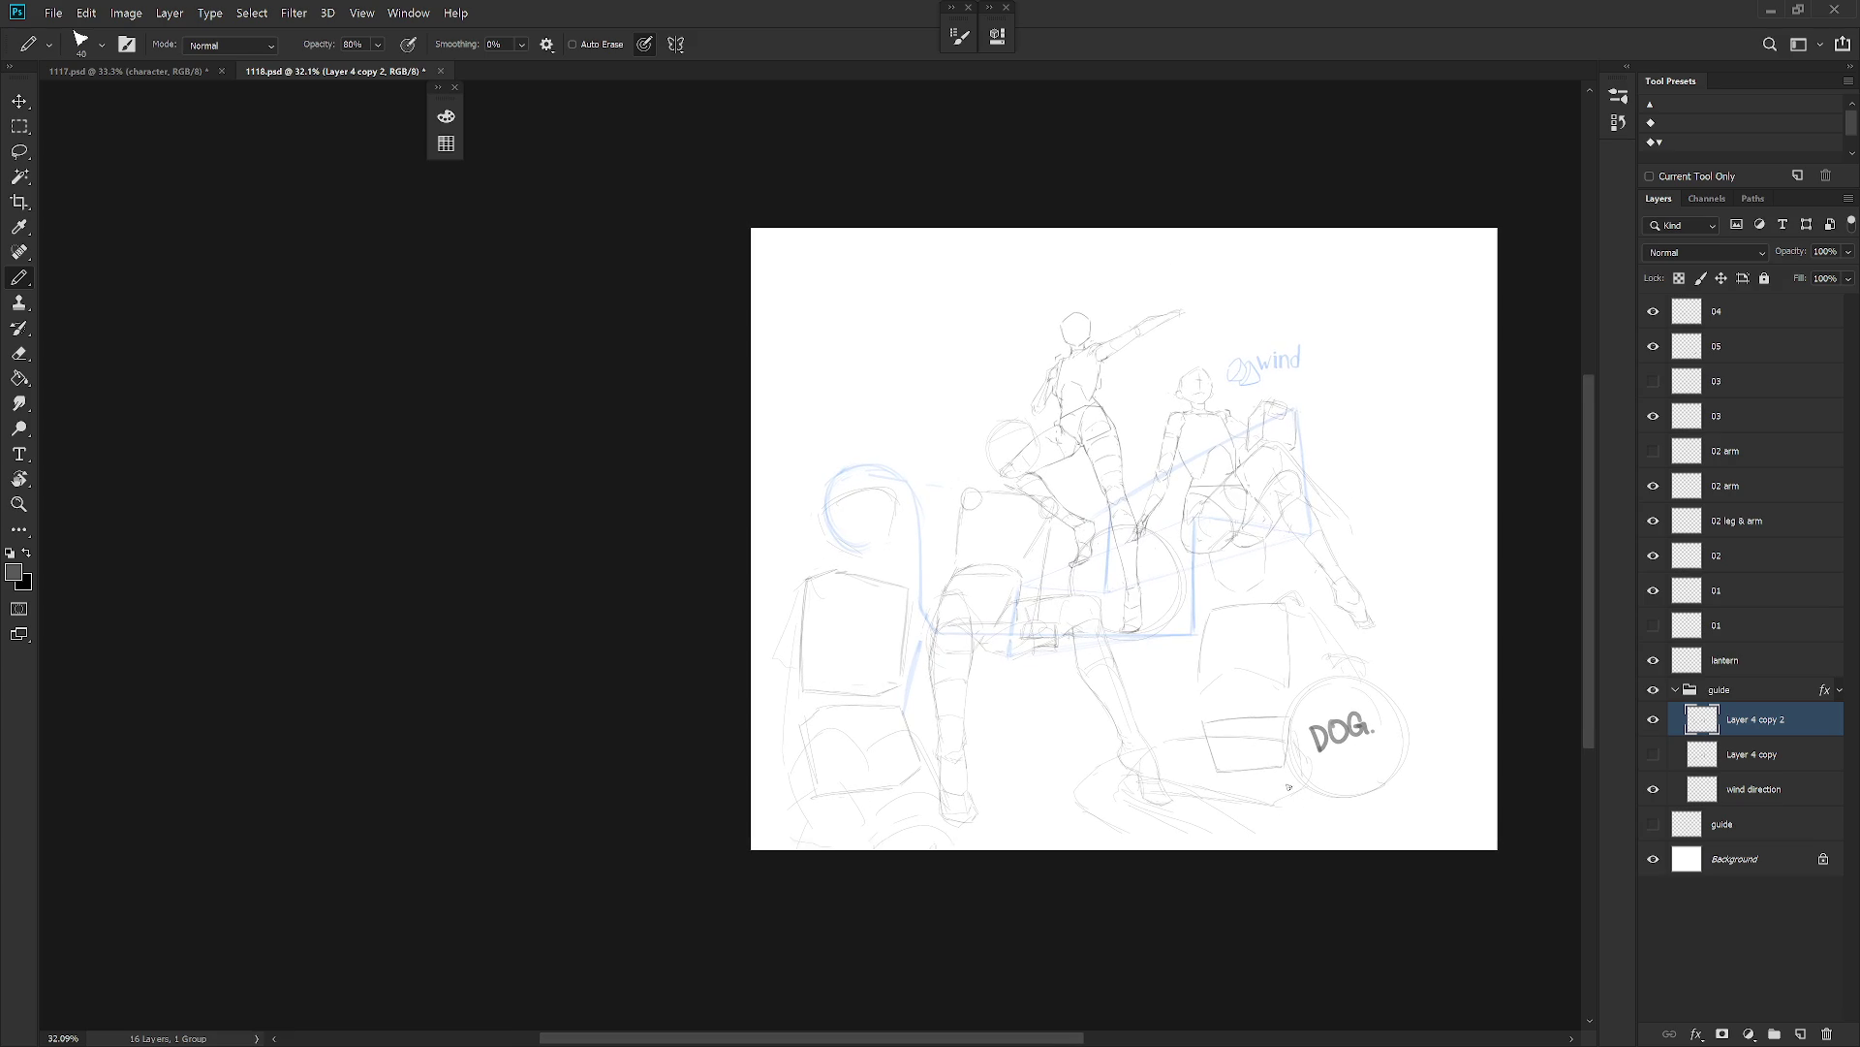
Select all layers from 04 to the guide group and shift them right.
{"action": "left_click", "coordinate": [1739, 311]}
{"action": "left_click", "coordinate": [1734, 689], "text": "shift"}
{"action": "key", "text": "v"}
{"action": "left_click_drag", "start_coordinate": [1326, 808], "coordinate": [1365, 810]}
{"action": "key", "text": "b"}
{"action": "scroll", "coordinate": [1364, 810], "scroll_direction": "up", "scroll_amount": 1}
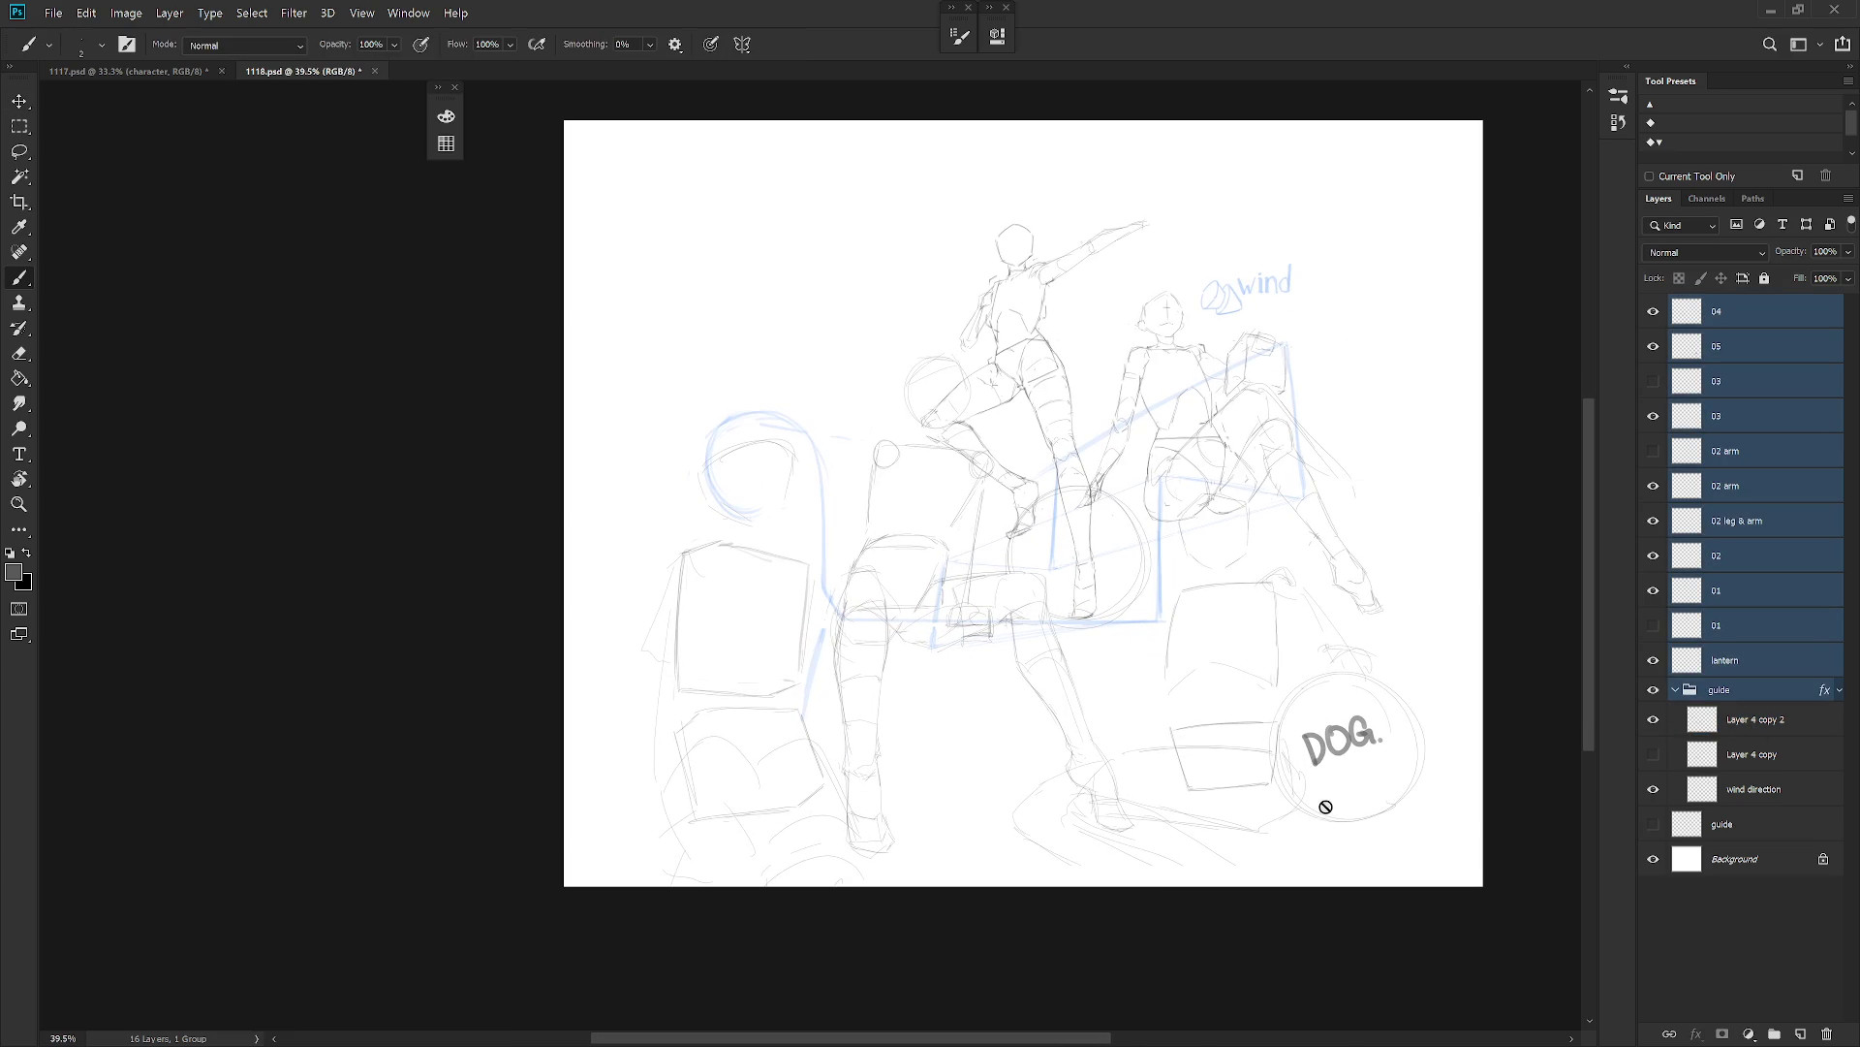
Compare the two 03 sketches, undo an accidental layer deletion, then hide both.
{"action": "left_click", "coordinate": [1732, 383]}
{"action": "left_click", "coordinate": [1654, 416]}
{"action": "left_click", "coordinate": [1654, 416]}
{"action": "left_click", "coordinate": [1654, 381]}
{"action": "key", "text": "Delete"}
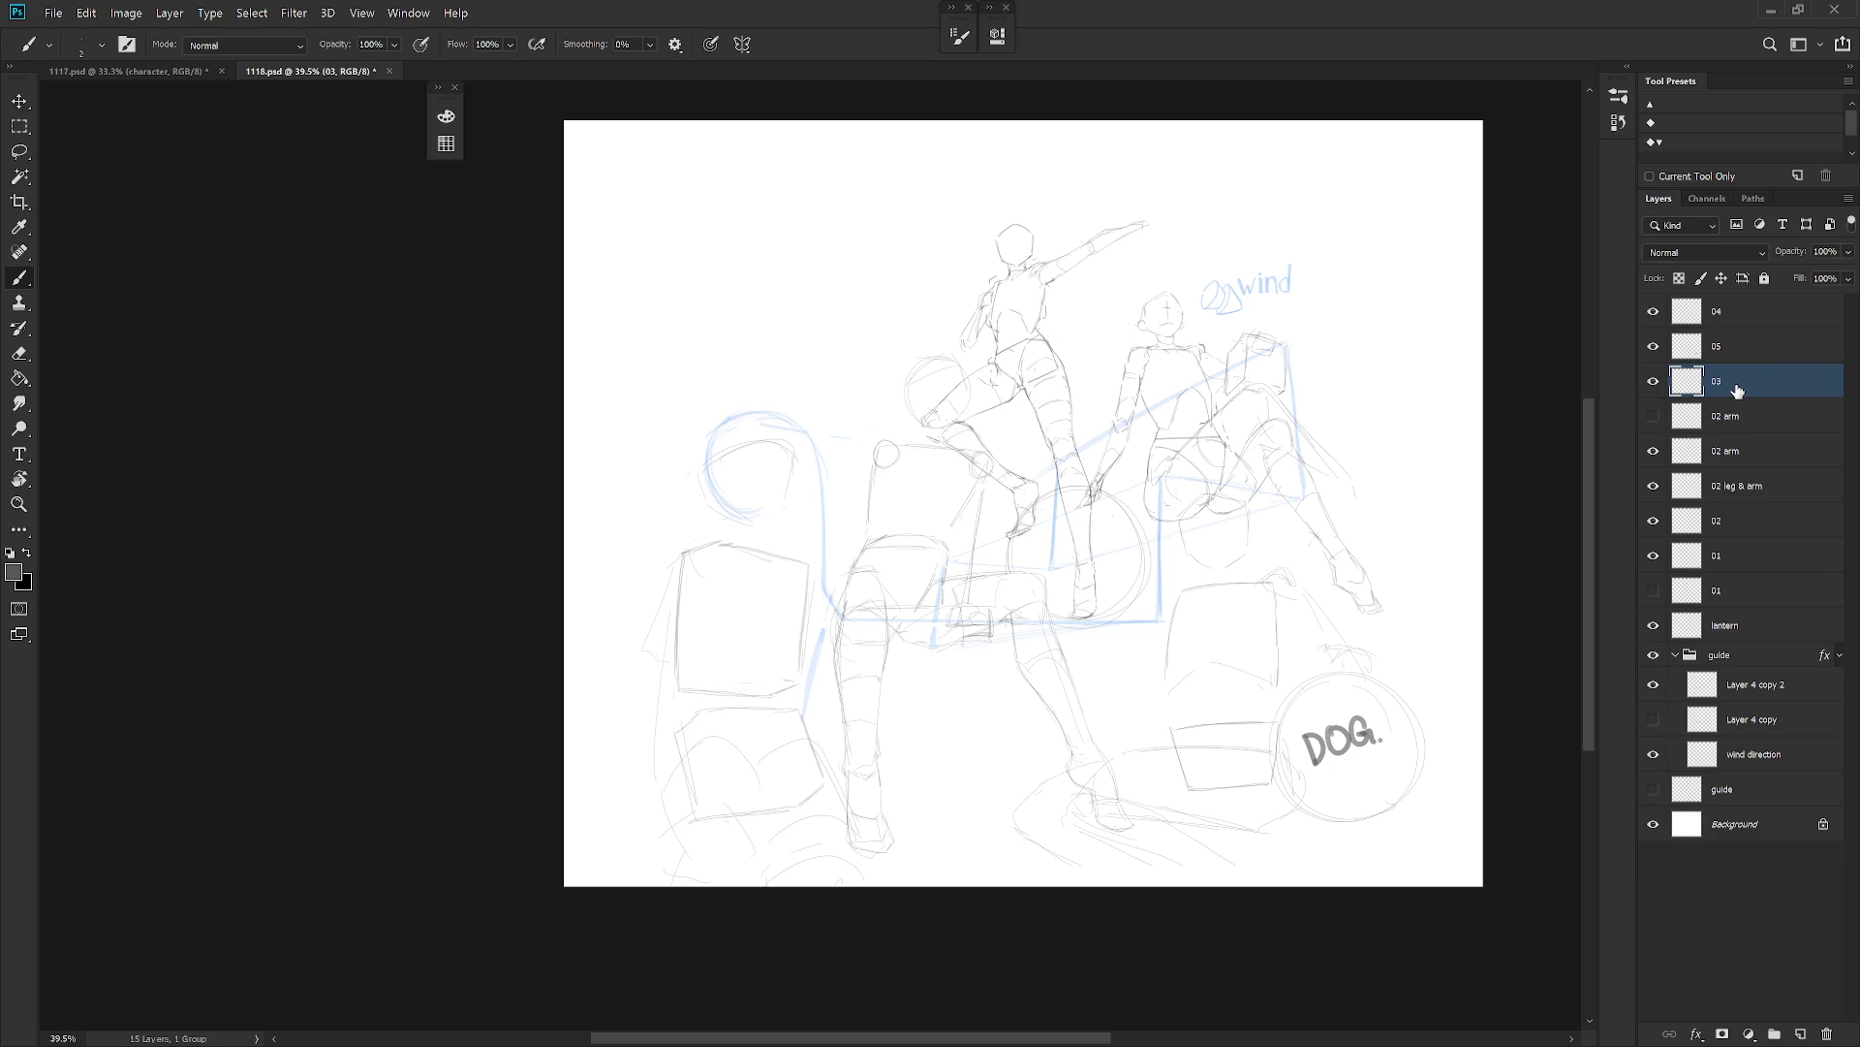
{"action": "key", "text": "ctrl+z"}
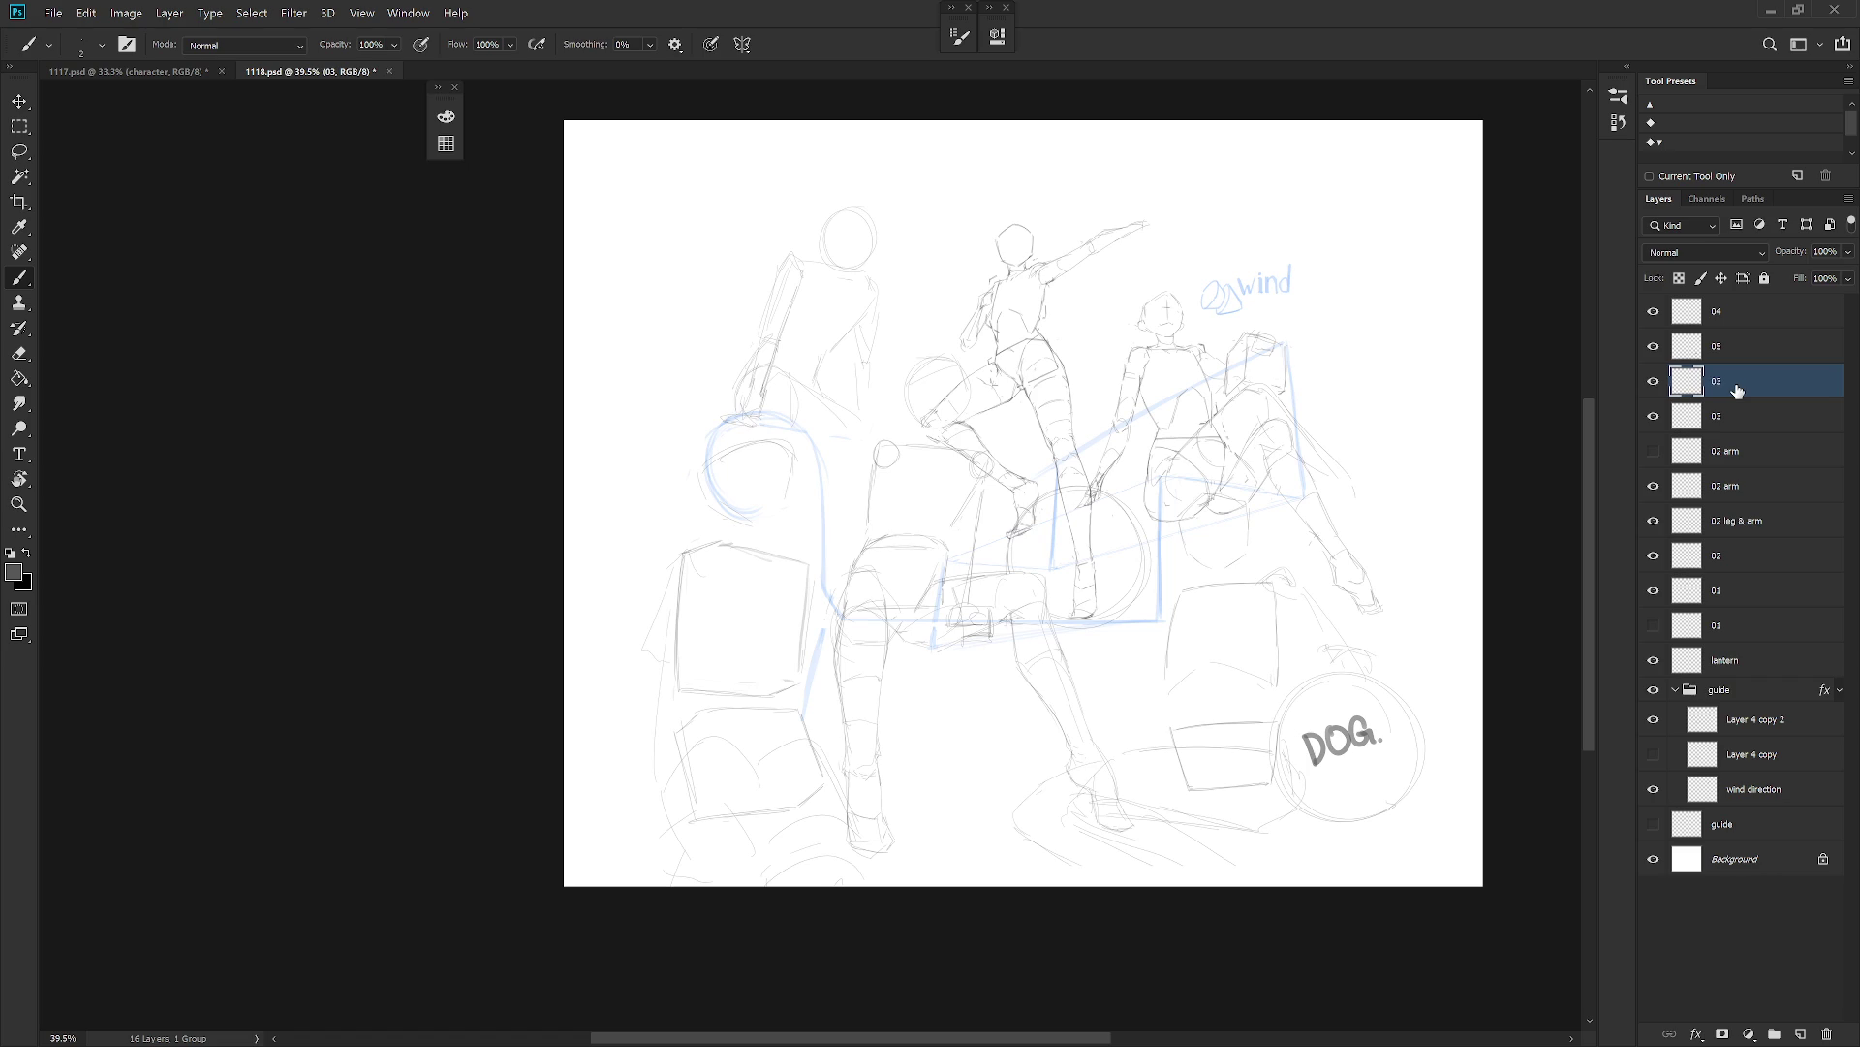
{"action": "left_click_drag", "start_coordinate": [1653, 381], "coordinate": [1653, 415]}
Add a new empty layer and name it 03.
{"action": "key", "text": "ctrl+shift+n"}
{"action": "key", "text": "Return"}
{"action": "double_click", "coordinate": [1735, 387]}
{"action": "type", "text": "03"}
{"action": "key", "text": "Return"}
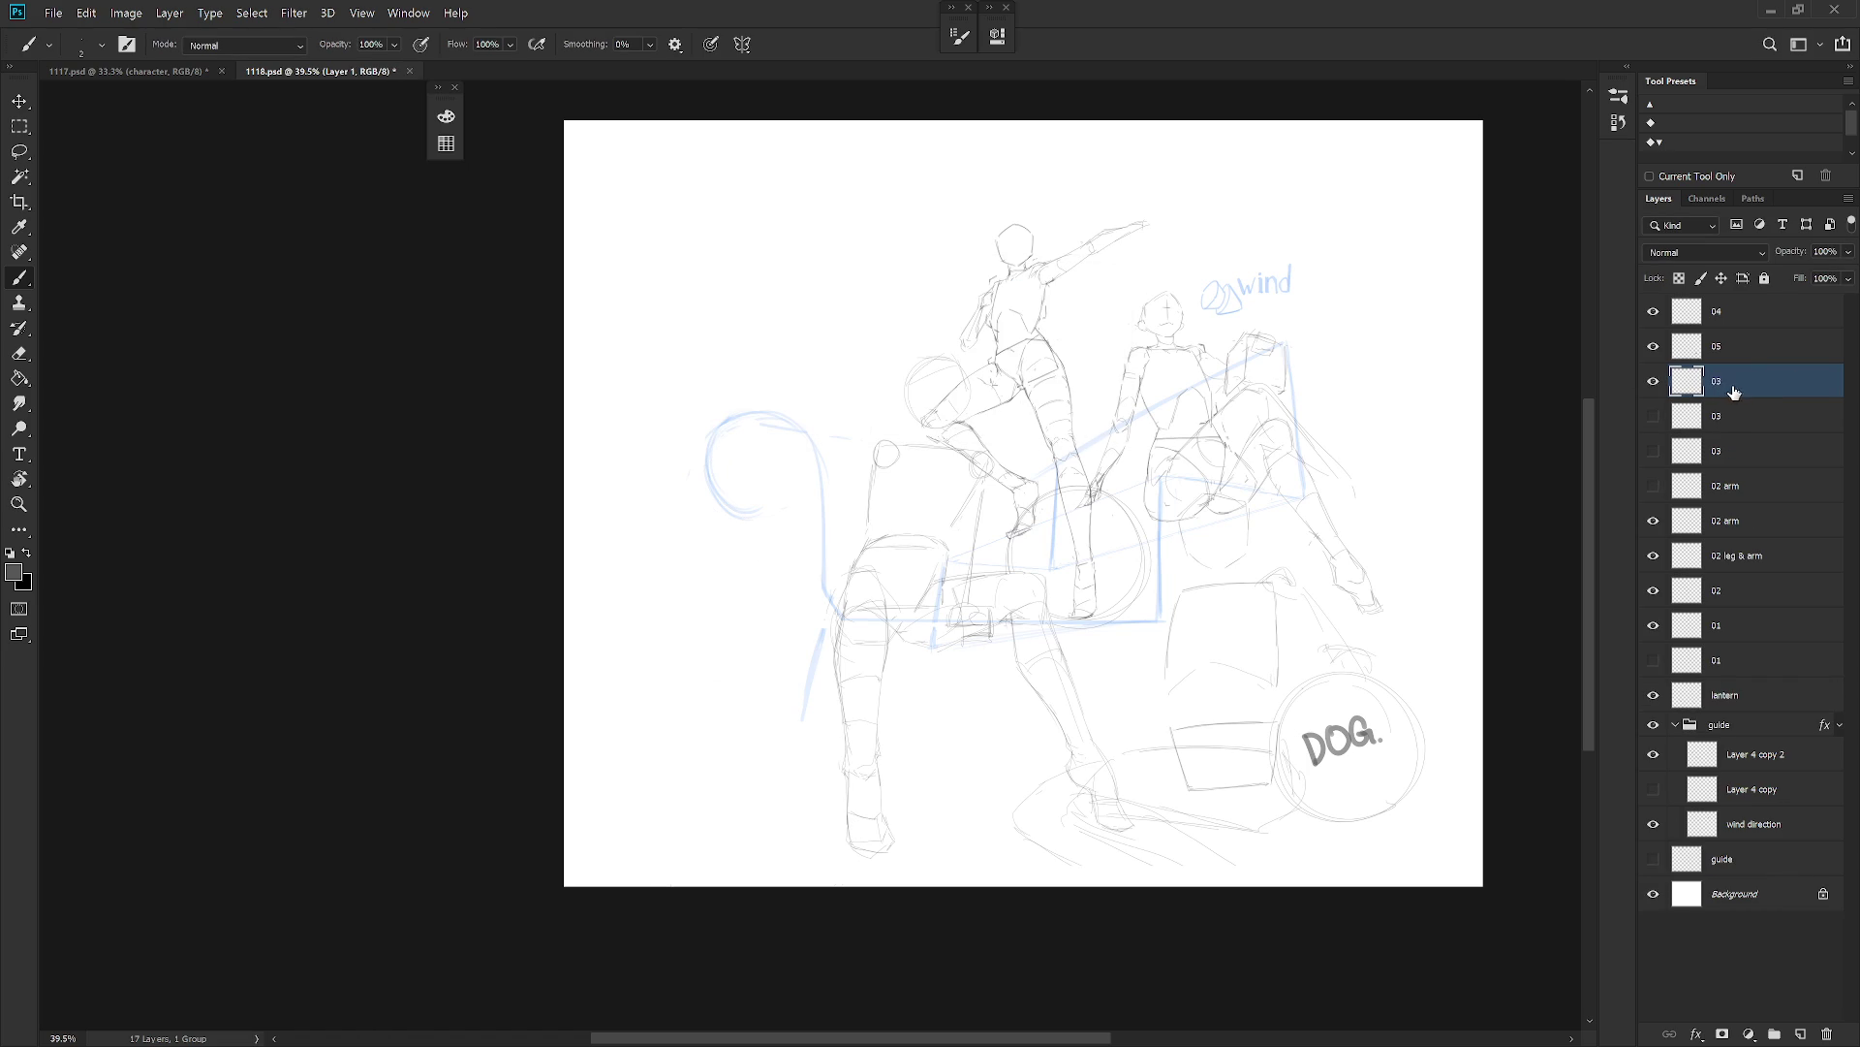
{"action": "key", "text": "shift+b"}
Draw the figure's head circle, neck and torso side, nudging the sketch up slightly.
{"action": "left_click_drag", "start_coordinate": [678, 322], "coordinate": [738, 288]}
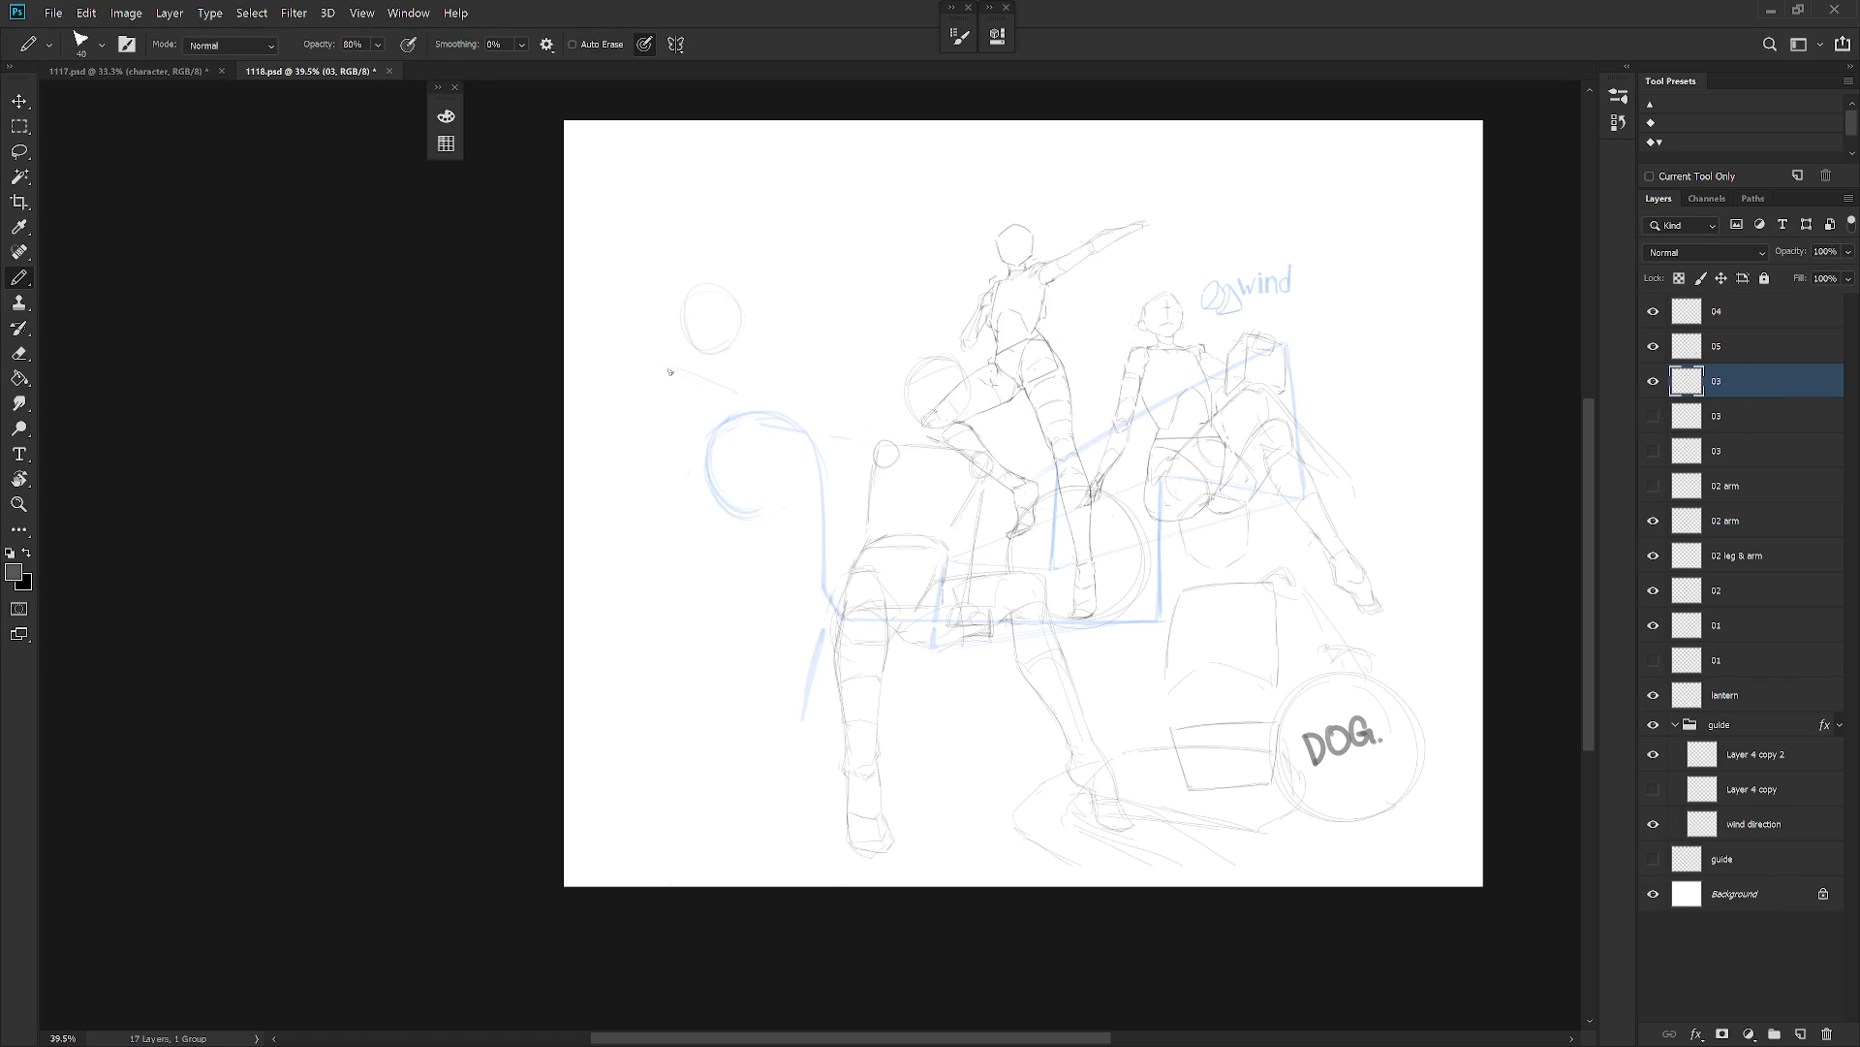
{"action": "left_click_drag", "start_coordinate": [668, 364], "coordinate": [655, 386]}
{"action": "left_click_drag", "start_coordinate": [750, 425], "coordinate": [761, 476]}
{"action": "key", "text": "v"}
{"action": "left_click_drag", "start_coordinate": [772, 477], "coordinate": [768, 465]}
{"action": "key", "text": "b"}
{"action": "mouse_move", "coordinate": [660, 566]}
{"action": "left_mouse_down"}
{"action": "mouse_move", "coordinate": [672, 490]}
{"action": "mouse_move", "coordinate": [766, 513]}
{"action": "mouse_move", "coordinate": [775, 560]}
{"action": "mouse_move", "coordinate": [676, 565]}
{"action": "mouse_move", "coordinate": [765, 555]}
{"action": "mouse_move", "coordinate": [738, 690]}
{"action": "left_mouse_up"}
Add the left arm and long leg lines, redoing the misplaced strokes.
{"action": "left_click_drag", "start_coordinate": [660, 355], "coordinate": [577, 458]}
{"action": "left_click_drag", "start_coordinate": [659, 698], "coordinate": [652, 817]}
{"action": "key", "text": "ctrl+z"}
{"action": "left_click_drag", "start_coordinate": [669, 605], "coordinate": [639, 839]}
{"action": "mouse_move", "coordinate": [702, 744]}
{"action": "left_mouse_down"}
{"action": "mouse_move", "coordinate": [754, 662]}
{"action": "mouse_move", "coordinate": [699, 675]}
{"action": "mouse_move", "coordinate": [669, 851]}
{"action": "left_mouse_up"}
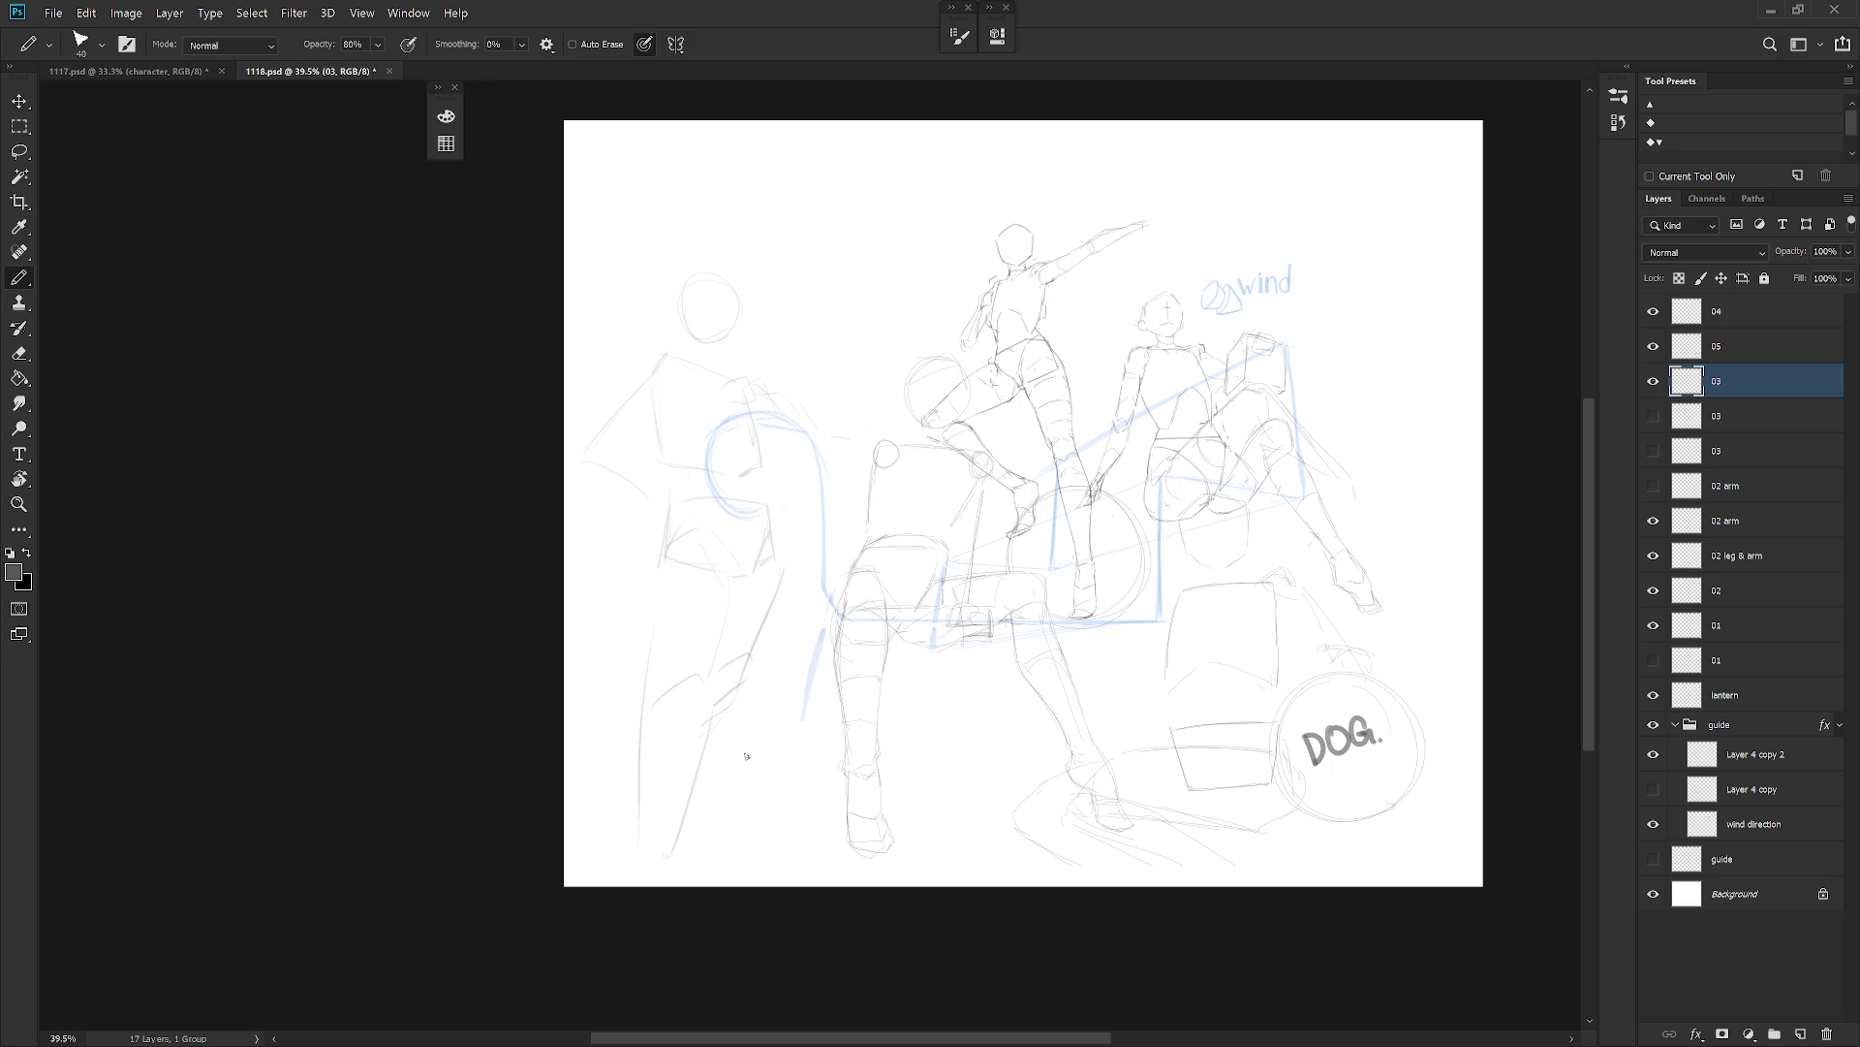
{"action": "key", "text": "ctrl+z"}
{"action": "left_click_drag", "start_coordinate": [694, 713], "coordinate": [684, 816]}
{"action": "mouse_move", "coordinate": [656, 702]}
{"action": "left_mouse_down"}
{"action": "mouse_move", "coordinate": [647, 846]}
{"action": "mouse_move", "coordinate": [678, 879]}
{"action": "left_mouse_up"}
{"action": "left_click_drag", "start_coordinate": [650, 596], "coordinate": [642, 884]}
{"action": "key", "text": "e"}
{"action": "key", "text": "b"}
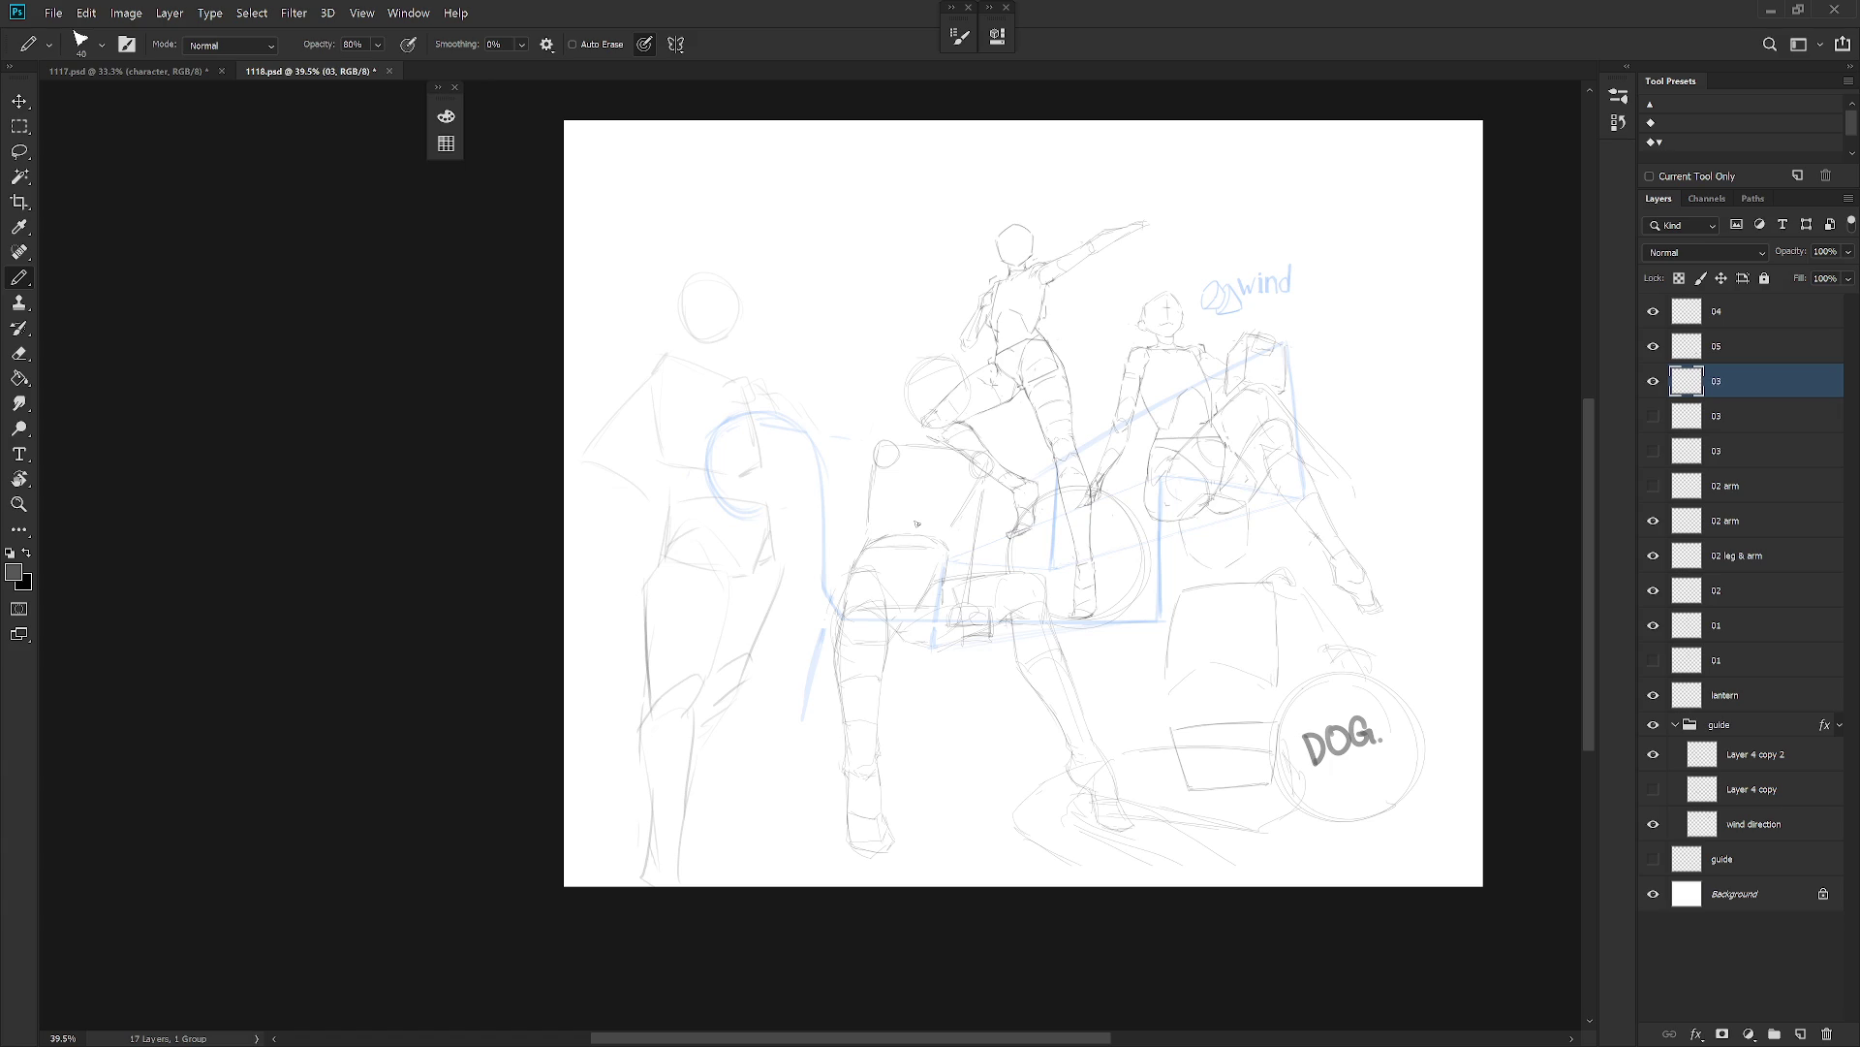
Toggle the new and older 03 sketches for comparison, ending with both hidden.
{"action": "scroll", "coordinate": [917, 524], "scroll_direction": "right", "scroll_amount": 3}
{"action": "scroll", "coordinate": [916, 525], "scroll_direction": "up", "scroll_amount": 2}
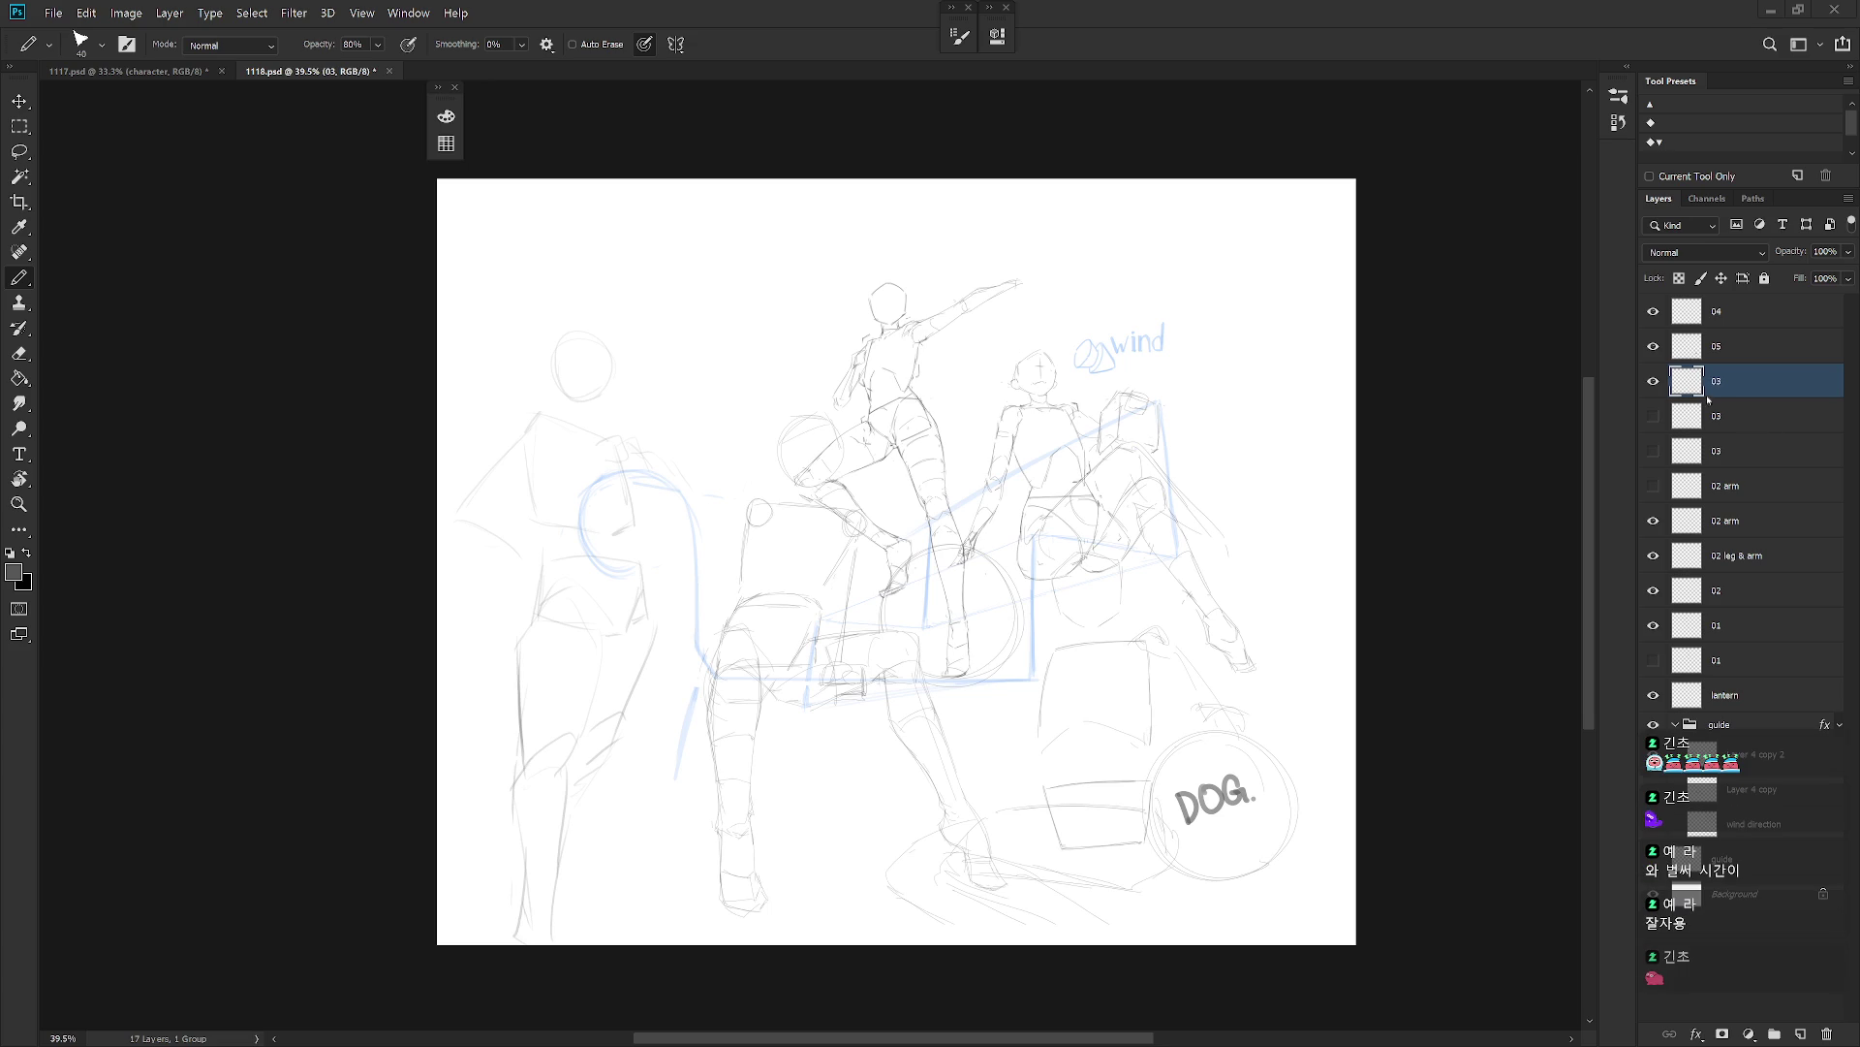
{"action": "left_click", "coordinate": [1654, 381]}
{"action": "left_click", "coordinate": [1653, 416]}
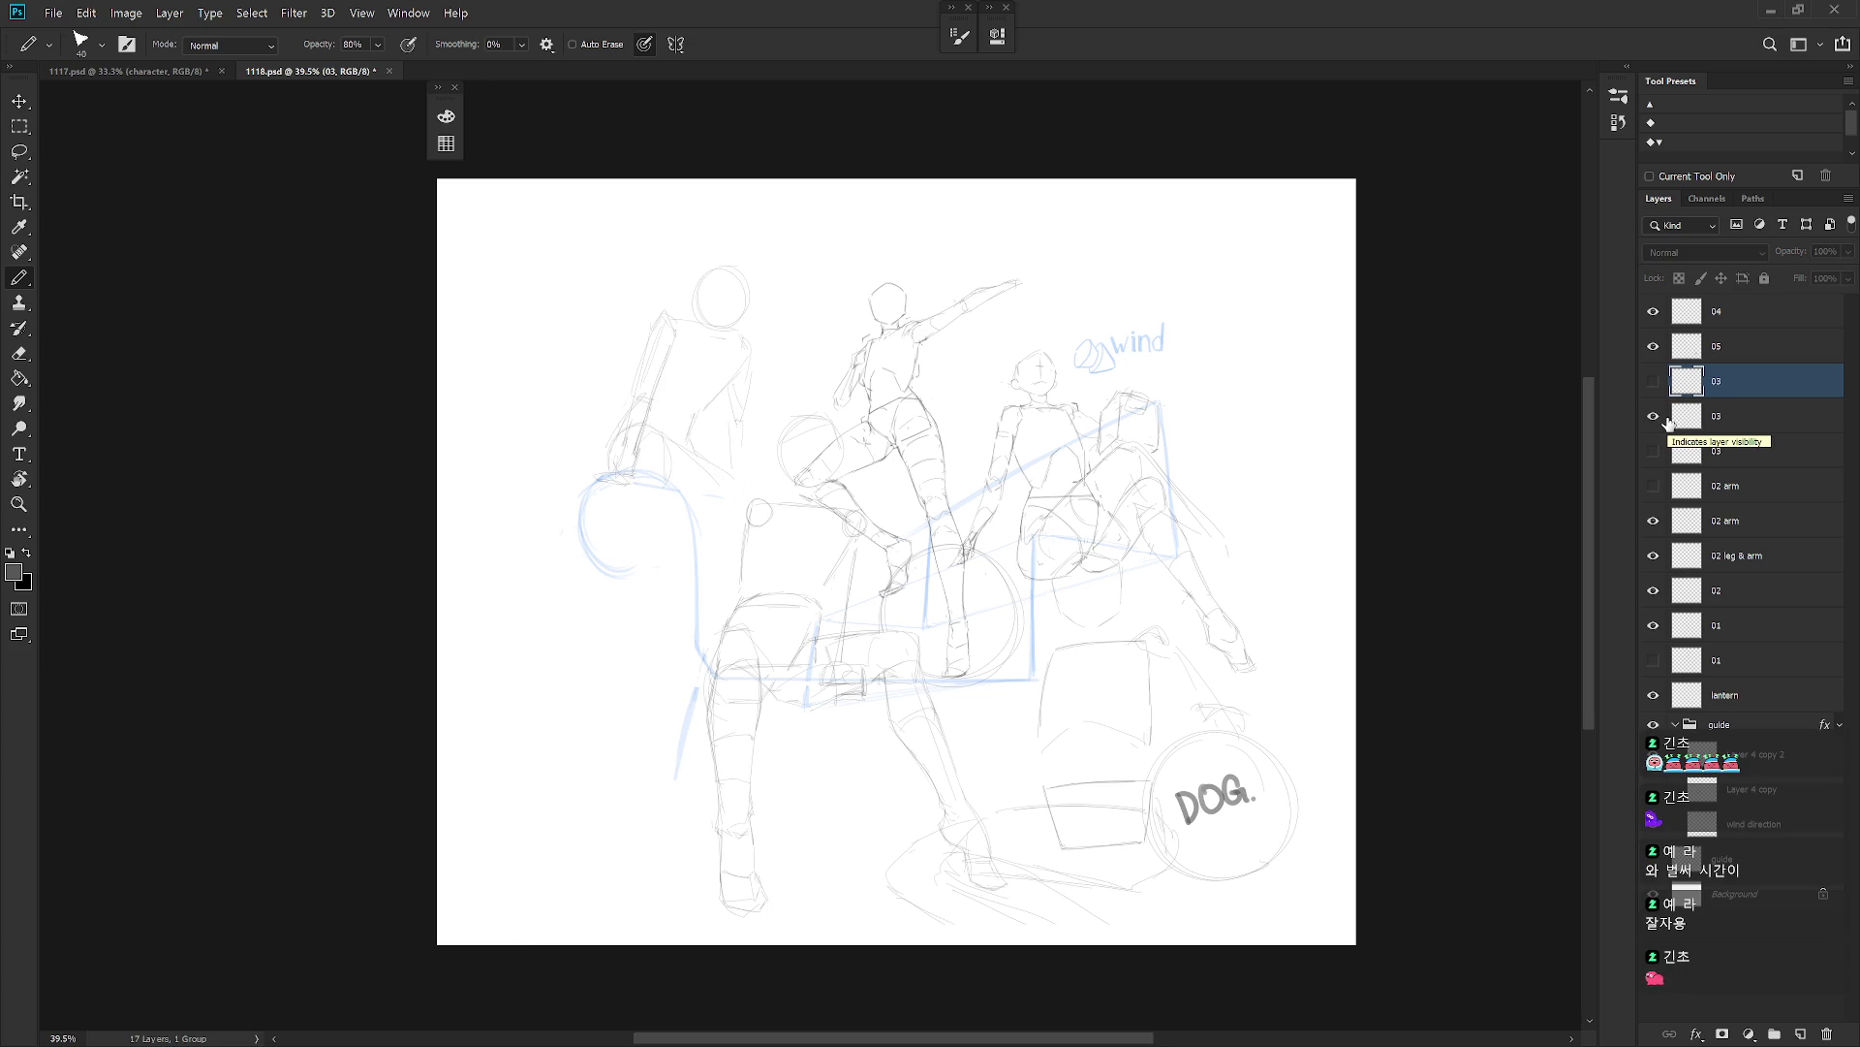
{"action": "left_click", "coordinate": [1655, 416]}
{"action": "left_click", "coordinate": [1655, 416]}
{"action": "left_click", "coordinate": [1654, 417]}
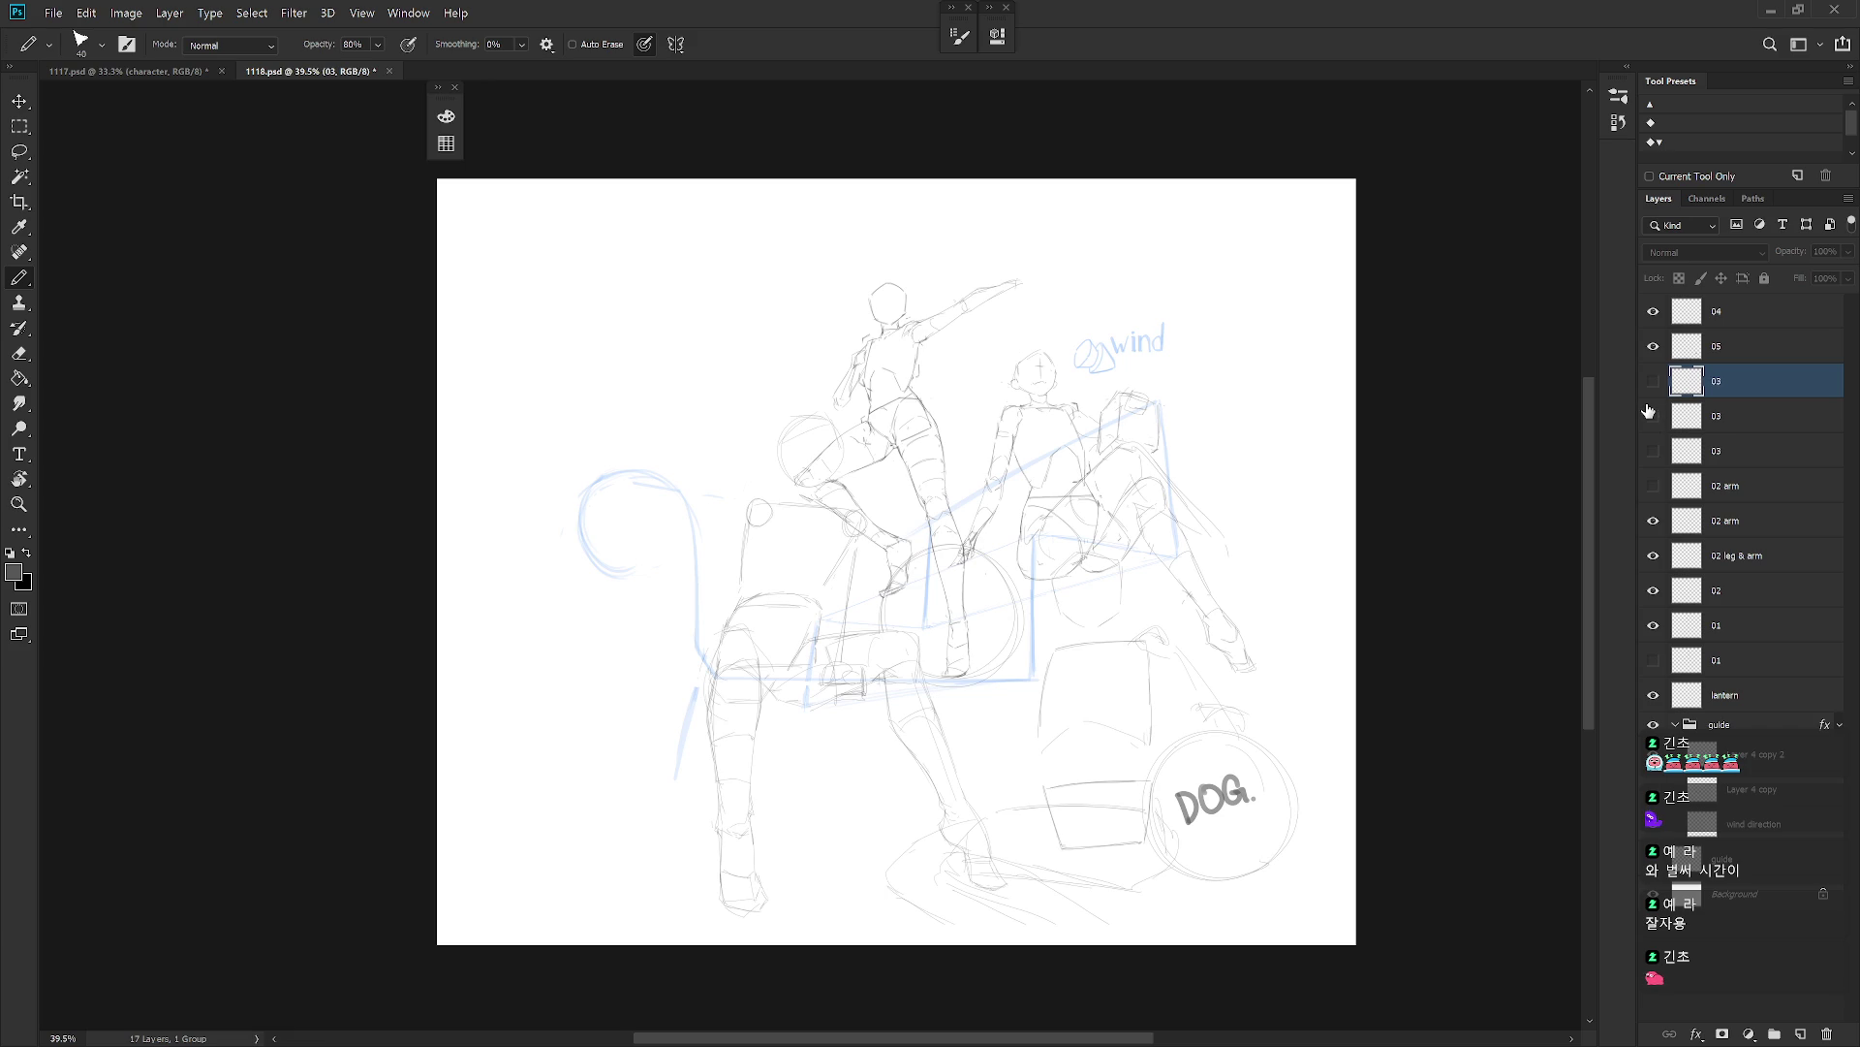
Enlarge the 01 figure to about 107% and nudge it slightly left and down.
{"action": "left_click", "coordinate": [1716, 625]}
{"action": "key", "text": "ctrl+t"}
{"action": "mouse_move", "coordinate": [1018, 620]}
{"action": "left_mouse_down"}
{"action": "mouse_move", "coordinate": [957, 641]}
{"action": "mouse_move", "coordinate": [893, 589]}
{"action": "left_mouse_up"}
{"action": "left_click_drag", "start_coordinate": [1044, 278], "coordinate": [1078, 260]}
{"action": "left_click_drag", "start_coordinate": [977, 626], "coordinate": [962, 625]}
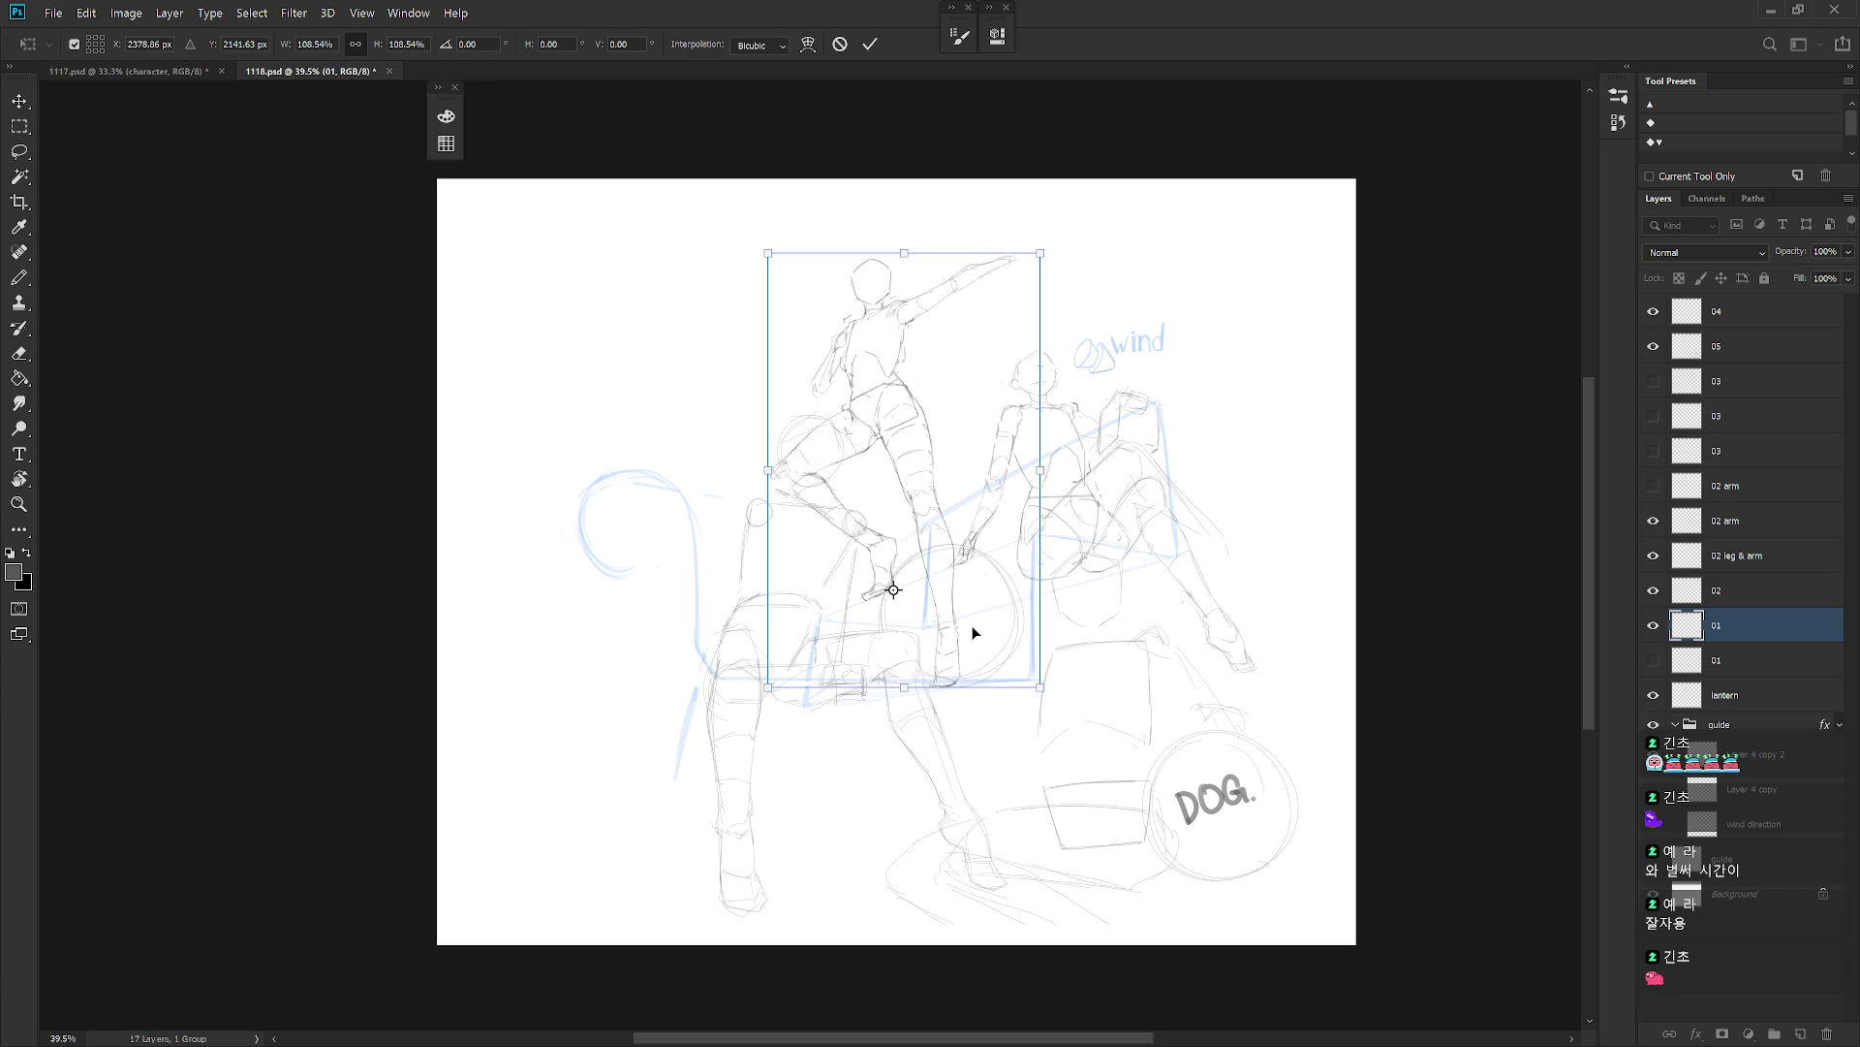
{"action": "key", "text": "Return"}
{"action": "key", "text": "b"}
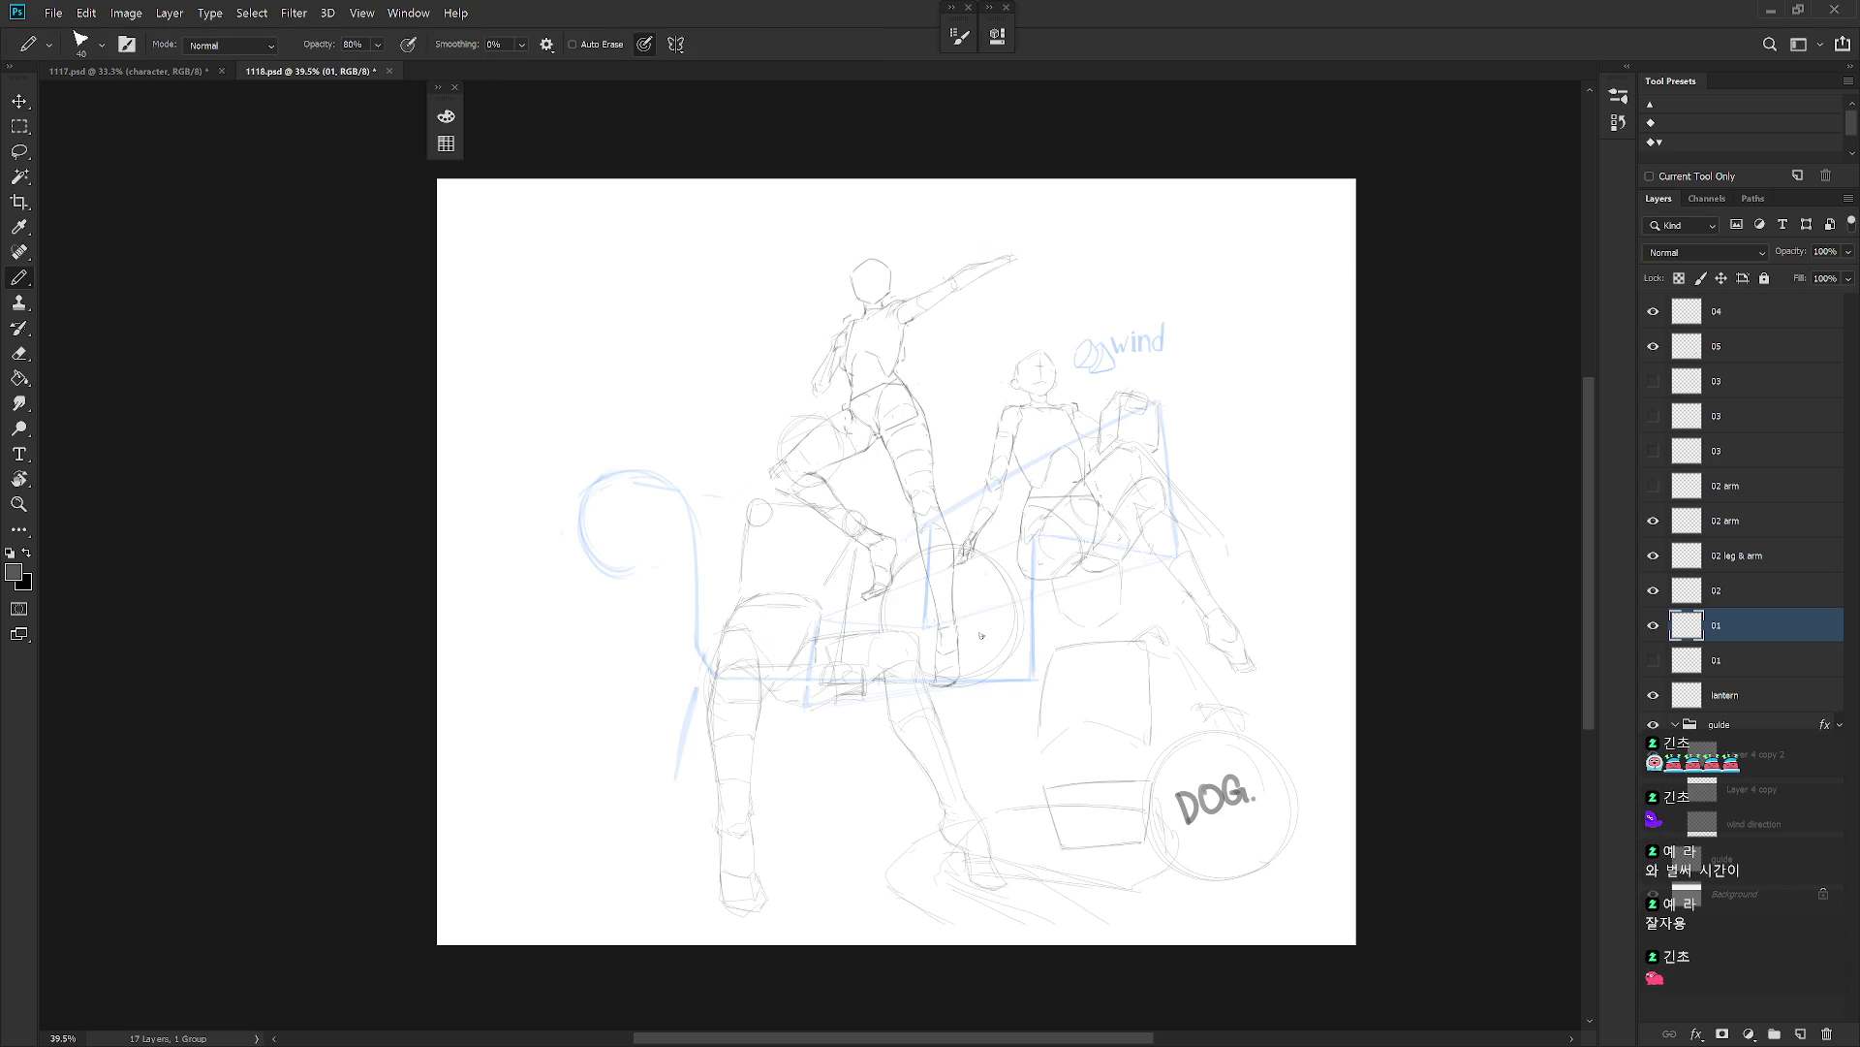
{"action": "key", "text": "v"}
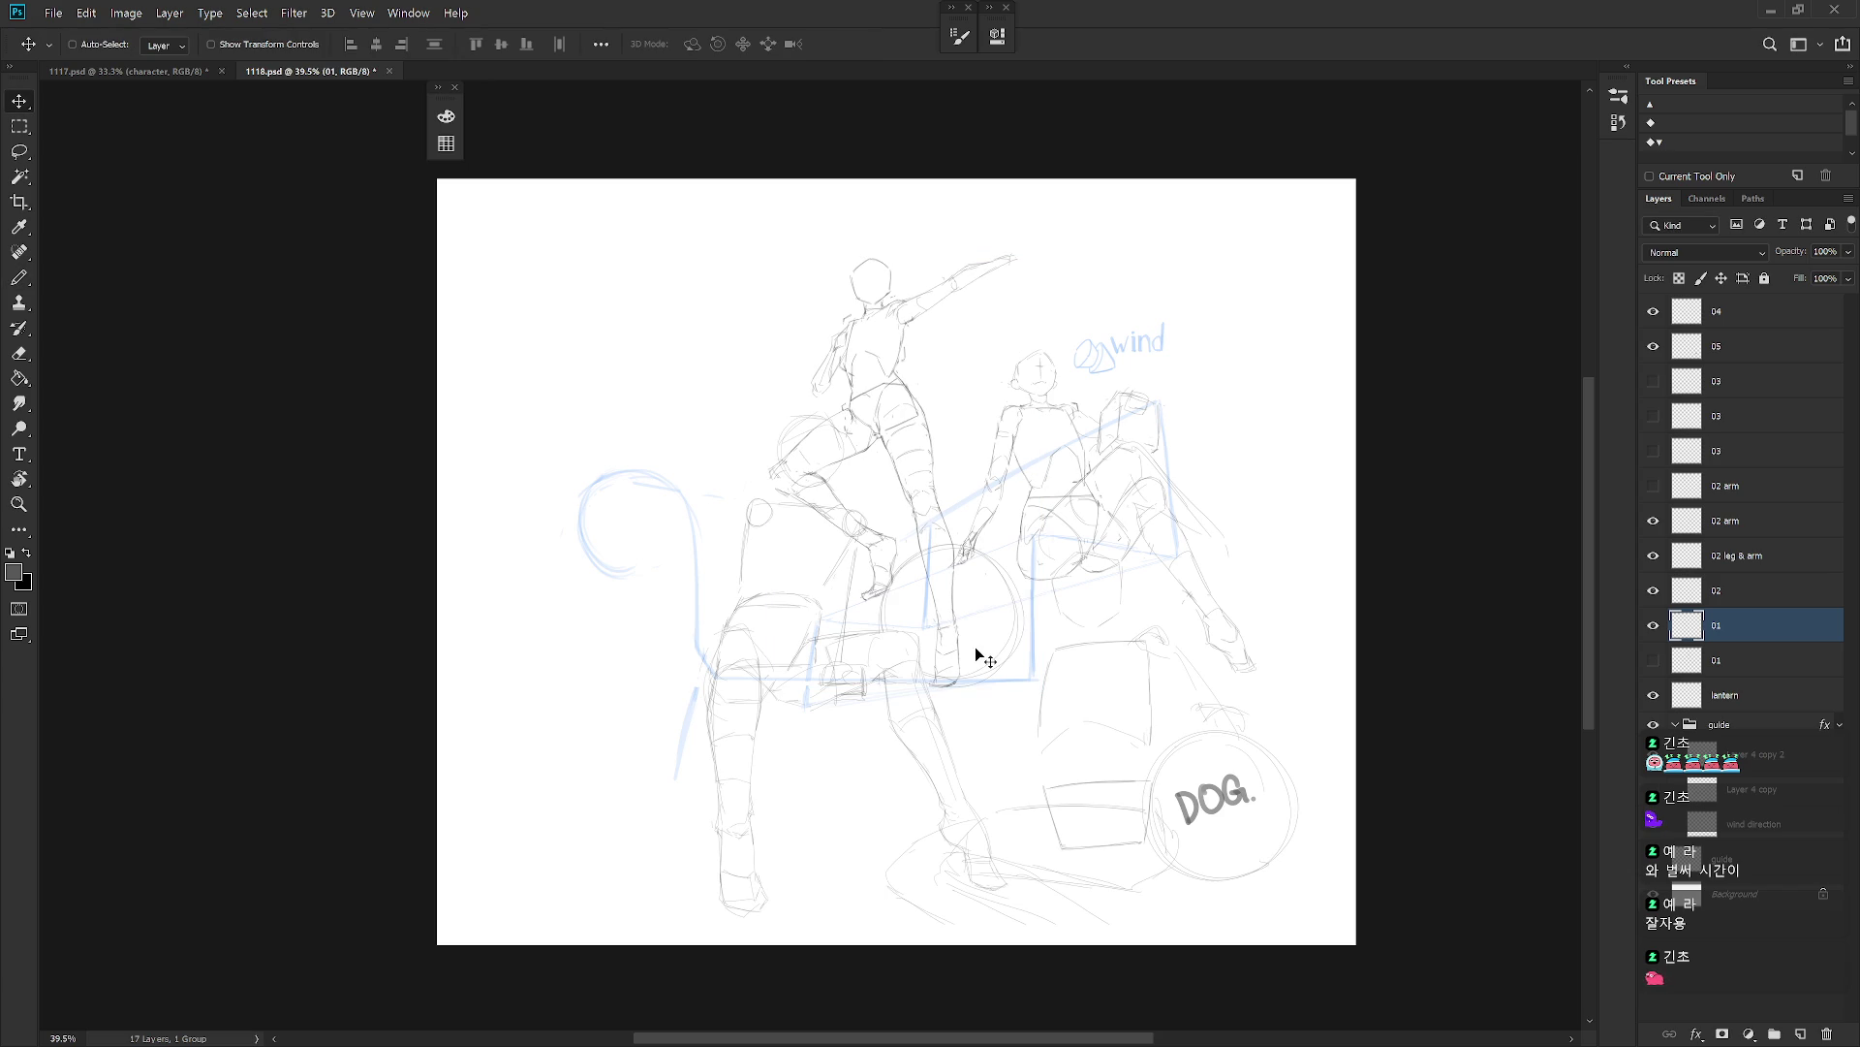
{"action": "mouse_move", "coordinate": [973, 655]}
{"action": "left_mouse_down"}
{"action": "mouse_move", "coordinate": [954, 606]}
{"action": "mouse_move", "coordinate": [978, 616]}
{"action": "mouse_move", "coordinate": [954, 668]}
{"action": "left_mouse_up"}
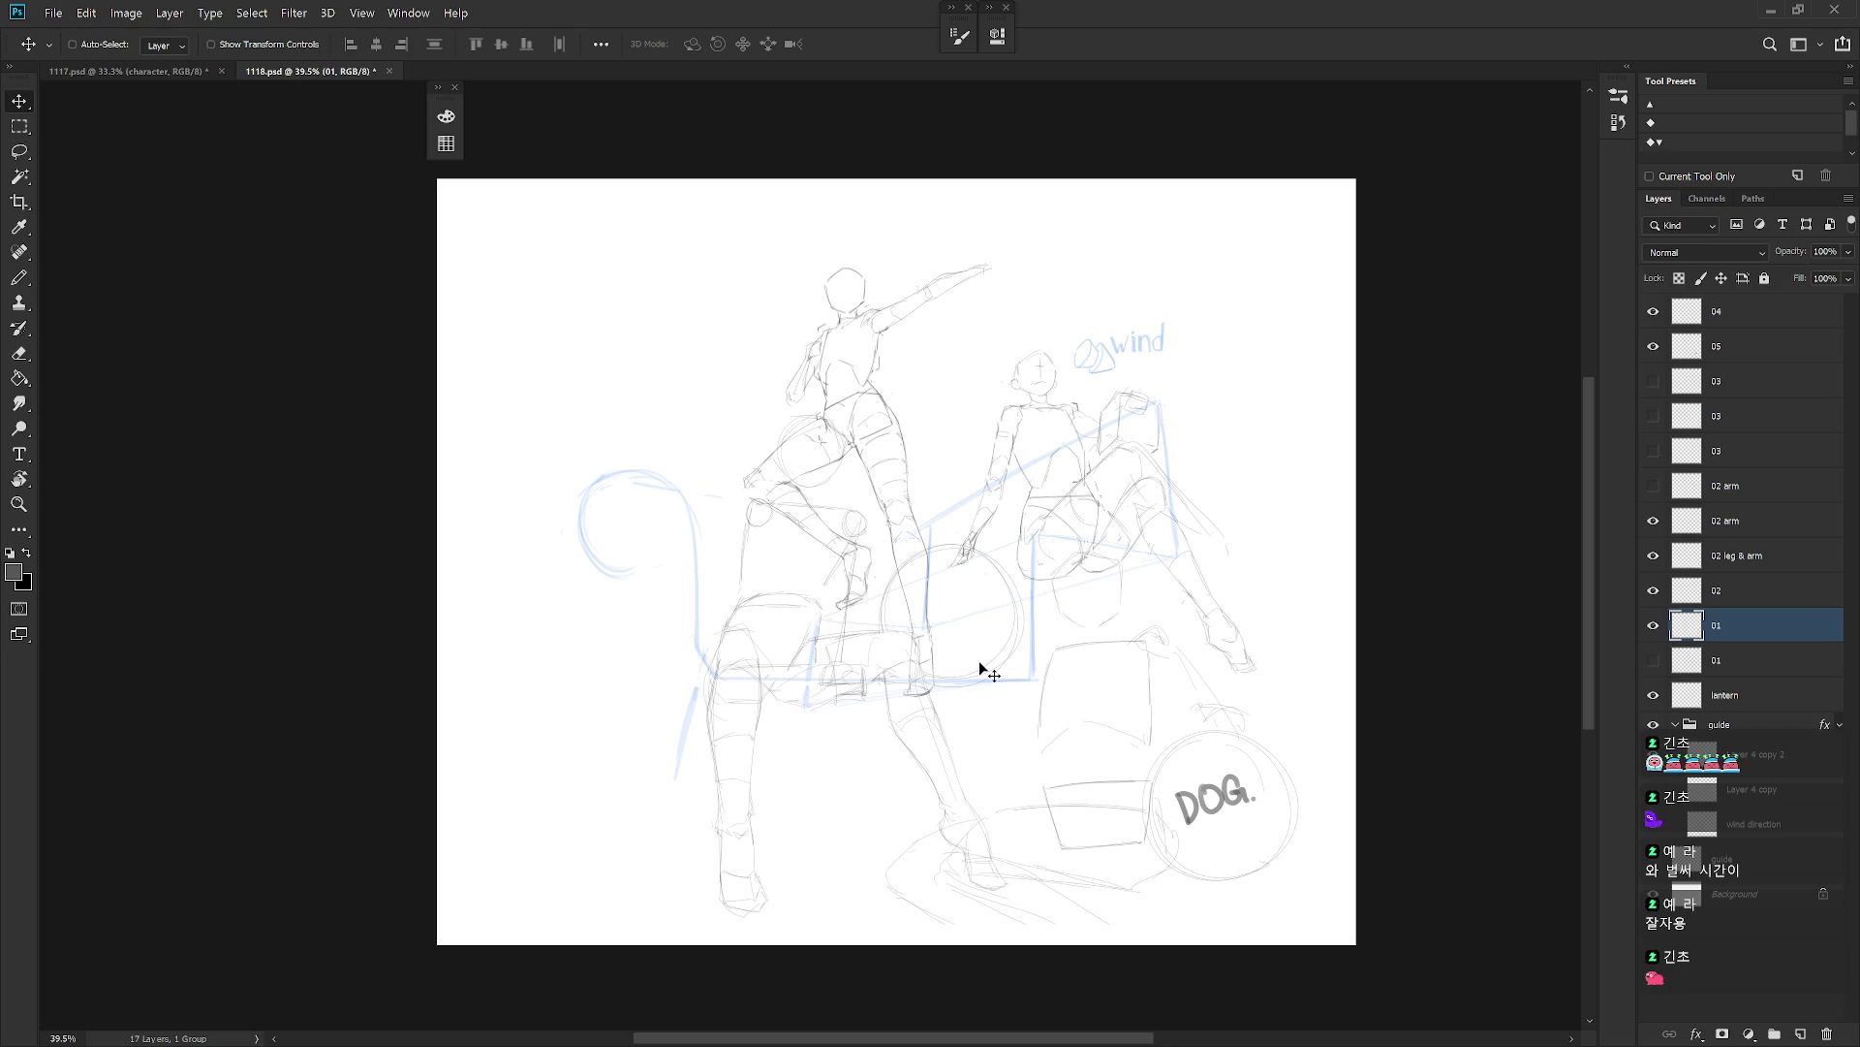
Compare the 03 figure sketches, leaving the upper standing figure visible.
{"action": "left_click", "coordinate": [1654, 382]}
{"action": "left_click", "coordinate": [1653, 382]}
{"action": "left_click", "coordinate": [1653, 416]}
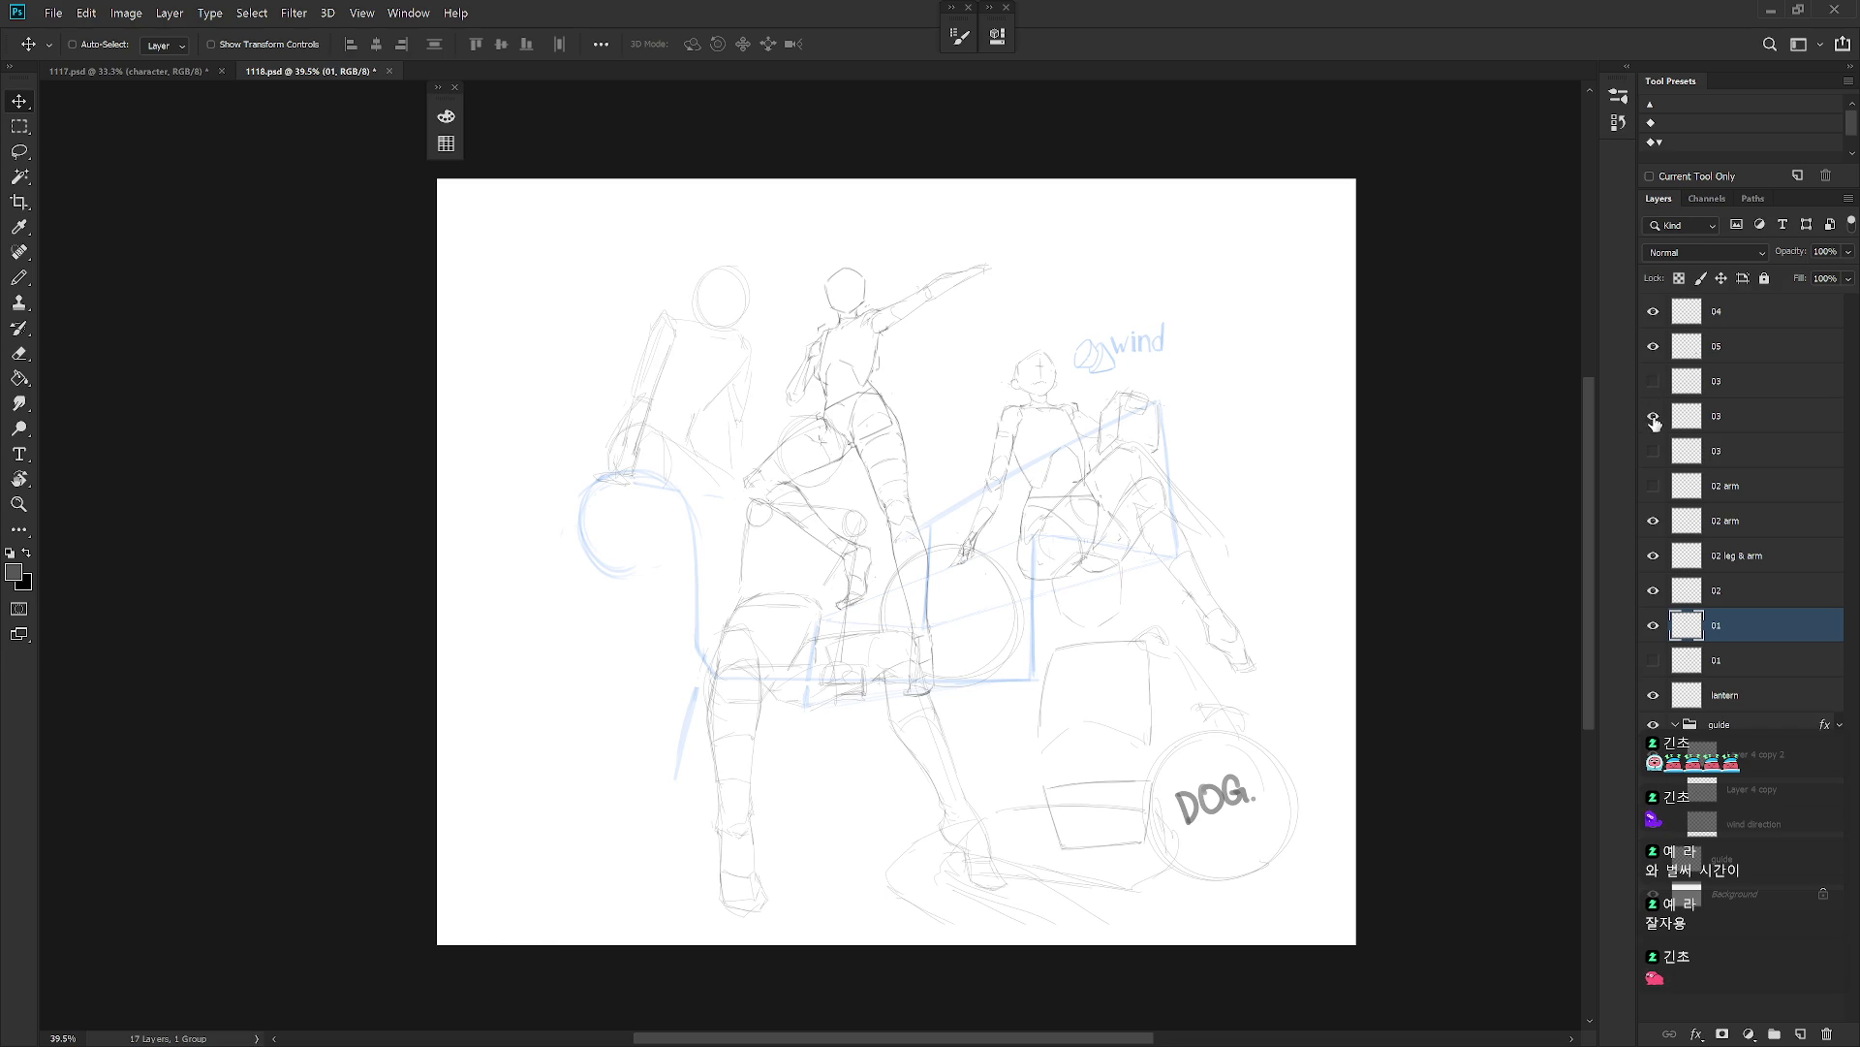
{"action": "left_click", "coordinate": [1734, 419]}
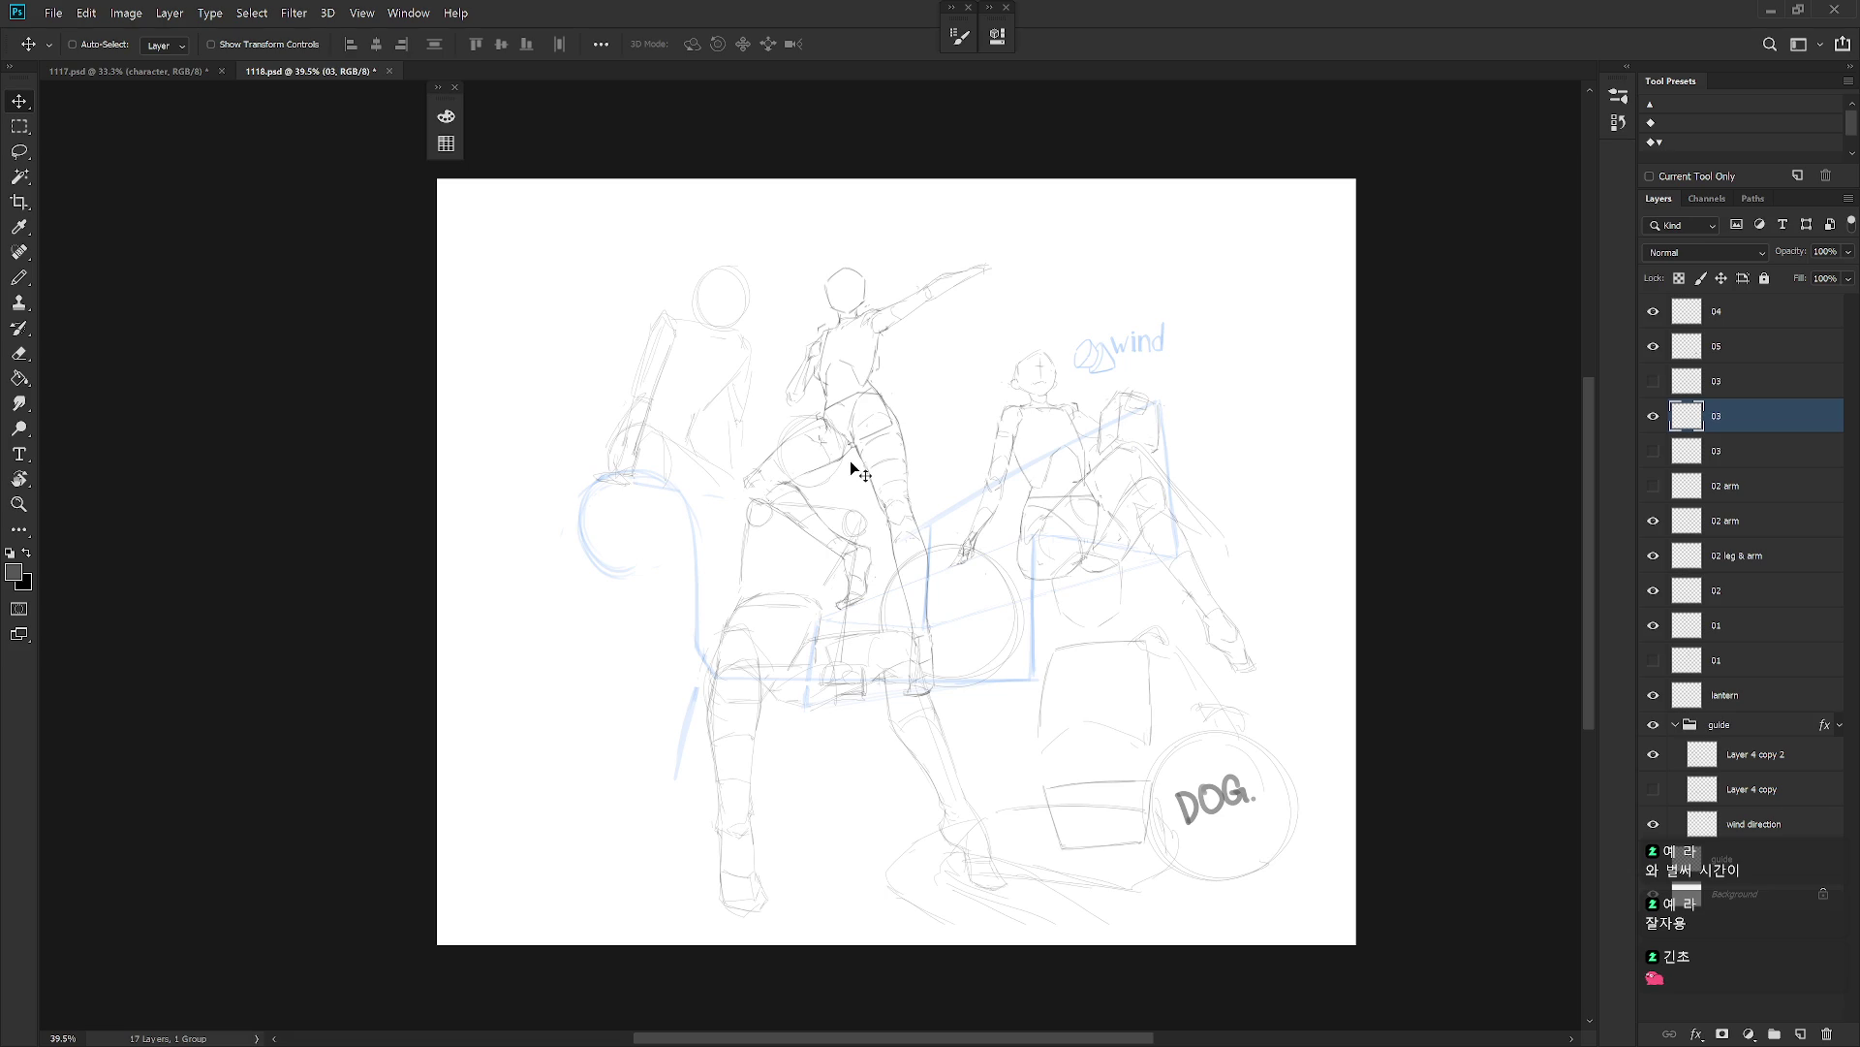
{"action": "left_click", "coordinate": [1653, 416]}
{"action": "left_click", "coordinate": [1653, 380]}
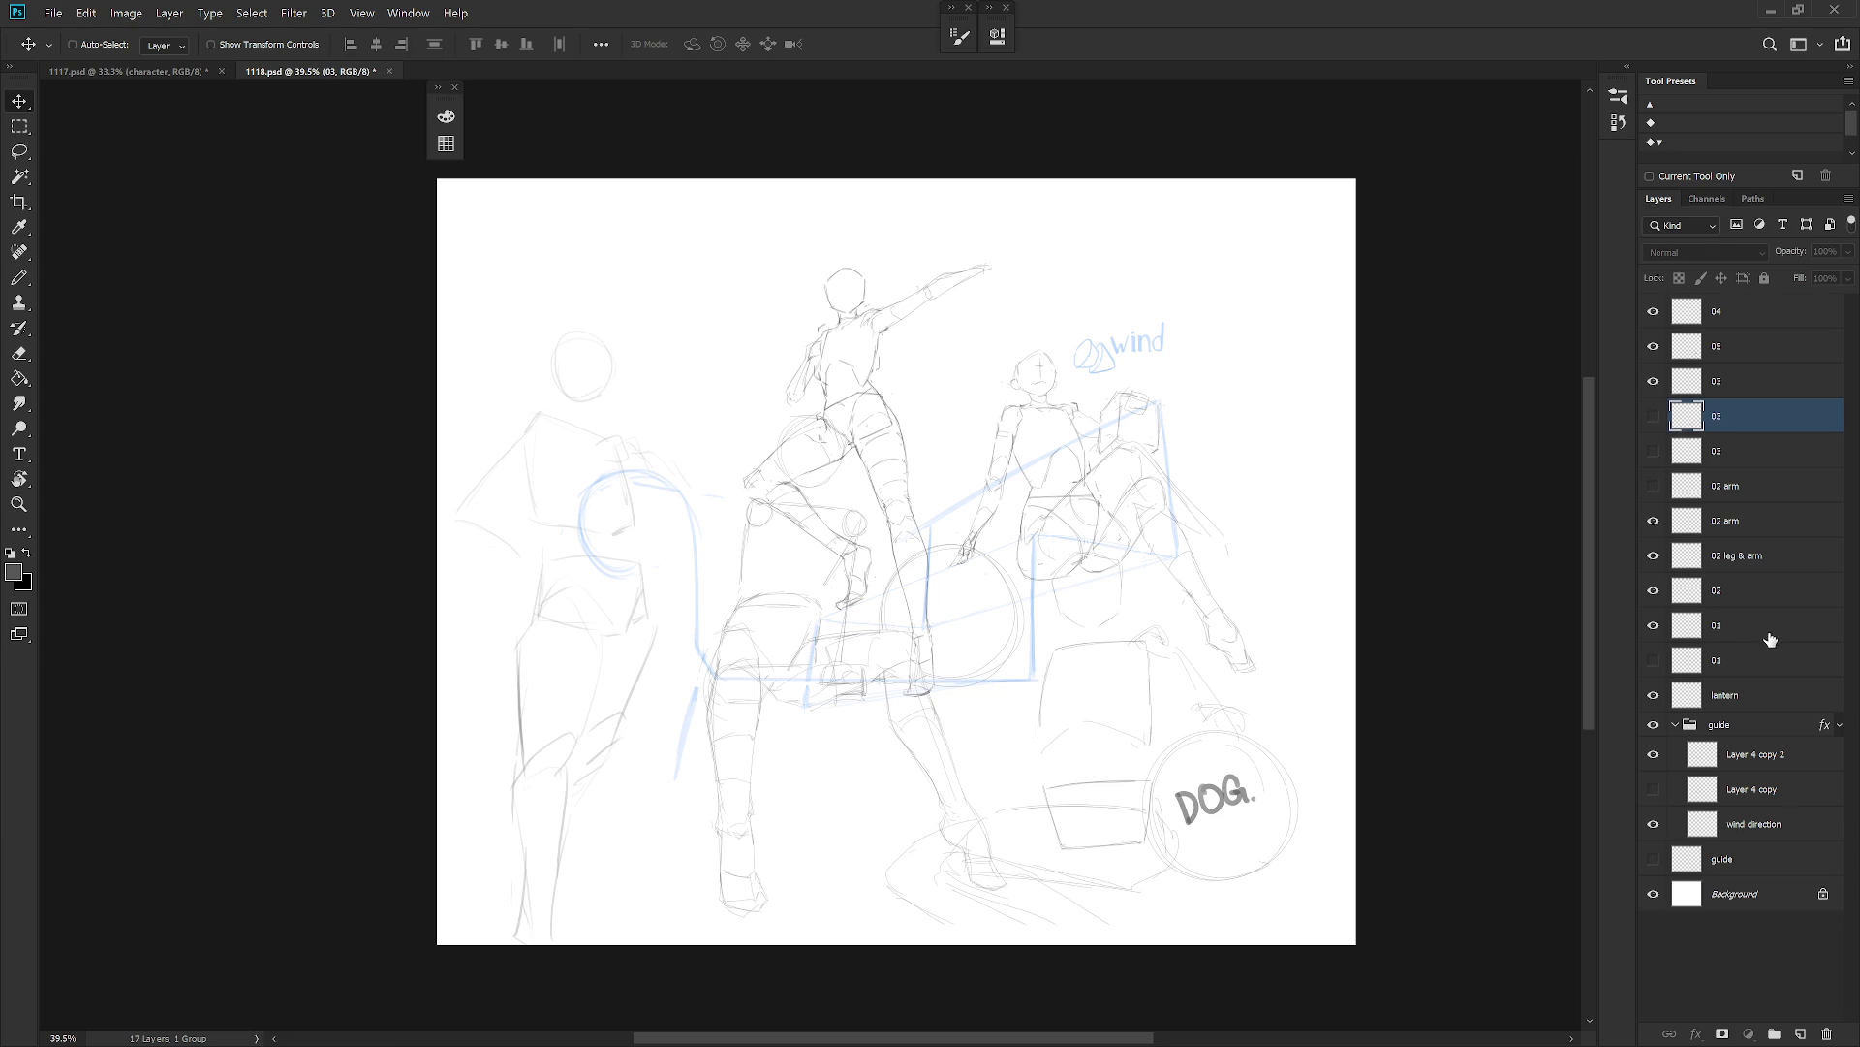
Move the 01 figure right, then preview the 03 sketches, leaving the middle one shown.
{"action": "left_click", "coordinate": [1725, 625]}
{"action": "mouse_move", "coordinate": [1000, 705]}
{"action": "left_mouse_down"}
{"action": "mouse_move", "coordinate": [1047, 693]}
{"action": "mouse_move", "coordinate": [1110, 744]}
{"action": "left_mouse_up"}
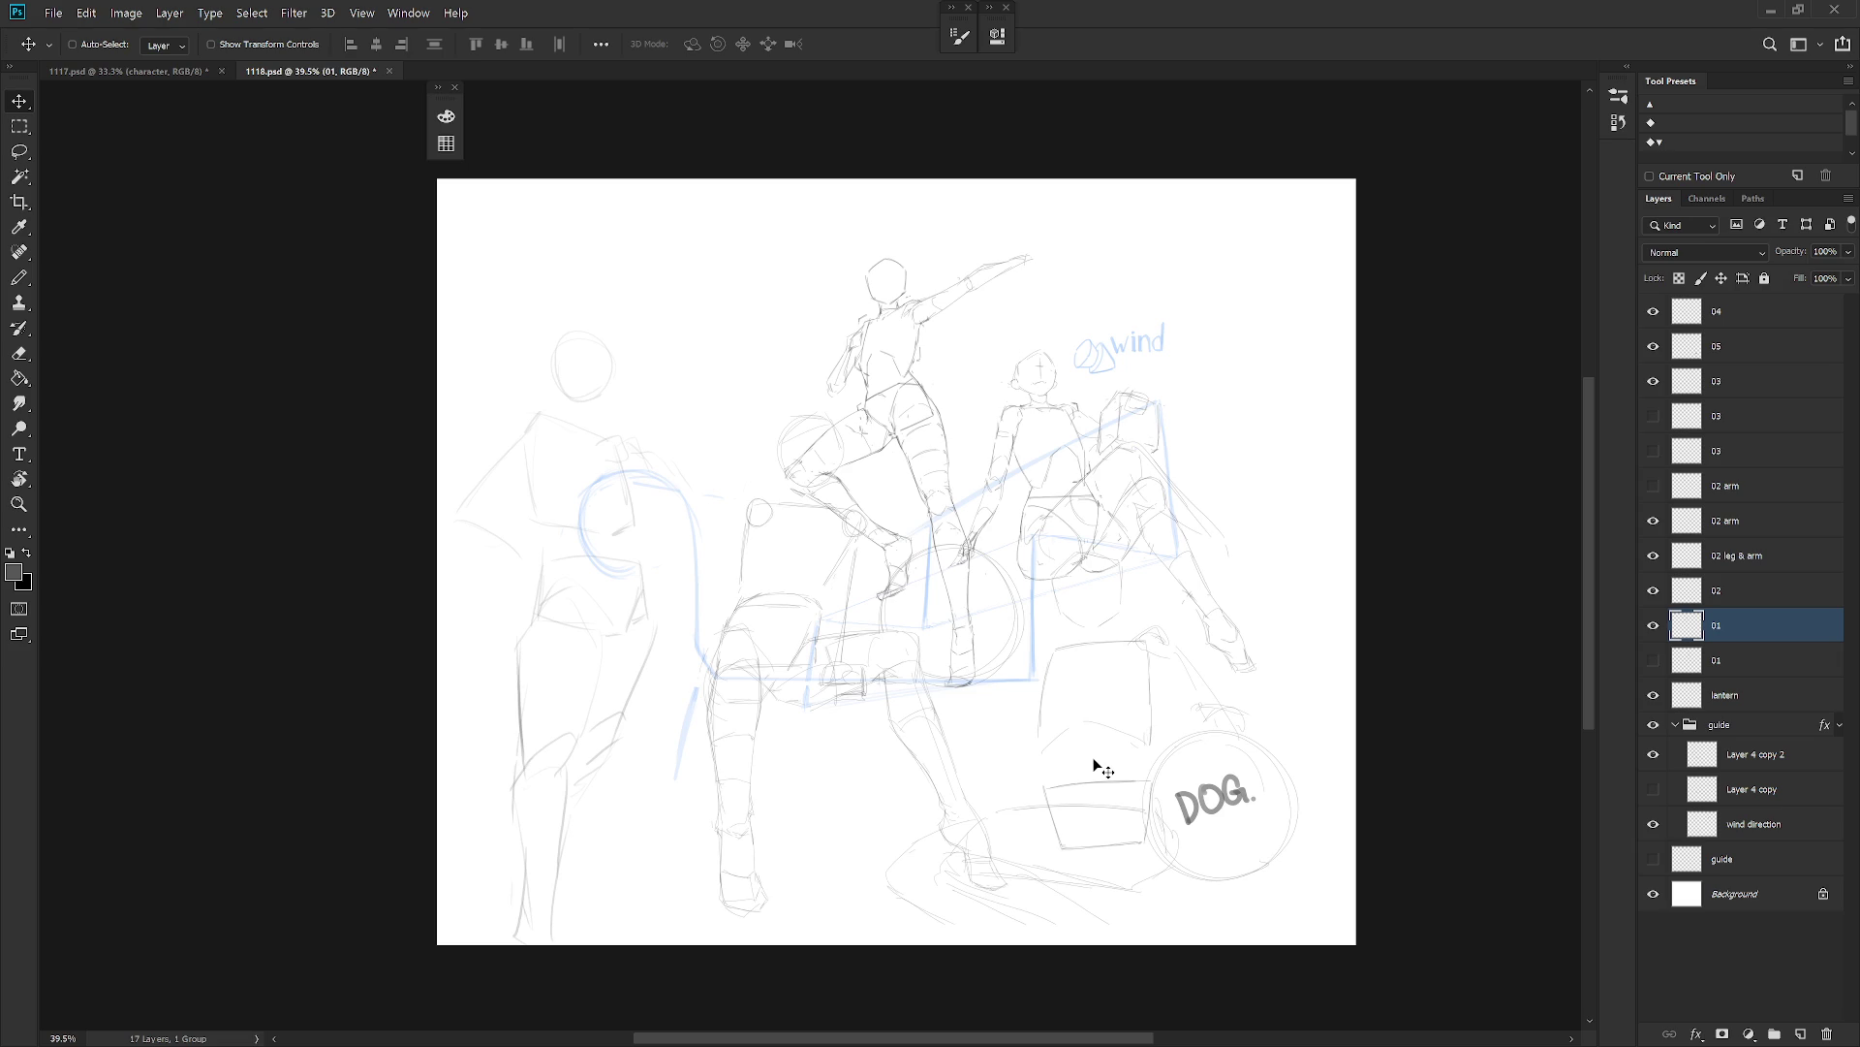
{"action": "left_click", "coordinate": [1653, 381]}
{"action": "left_click", "coordinate": [1653, 415]}
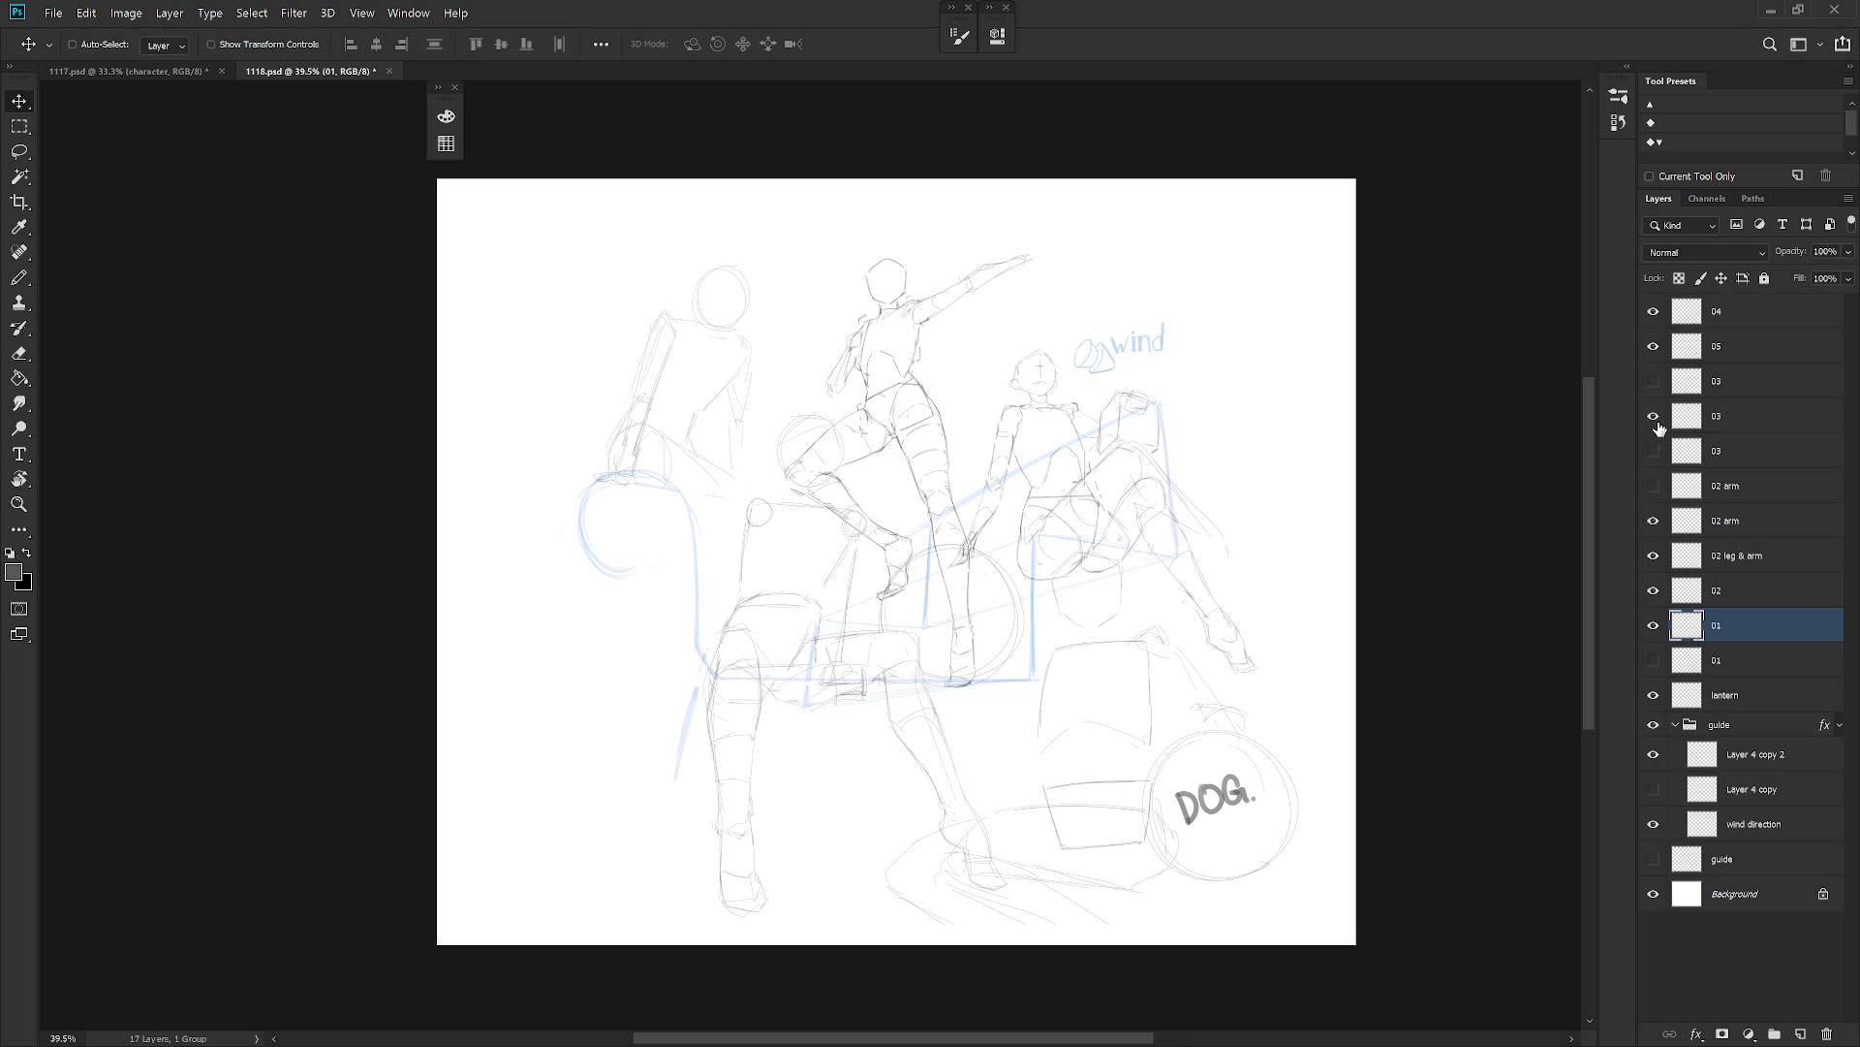
{"action": "left_click", "coordinate": [1655, 419]}
{"action": "left_click", "coordinate": [1658, 424]}
{"action": "left_click", "coordinate": [1658, 419]}
{"action": "left_click", "coordinate": [1659, 453]}
{"action": "left_click", "coordinate": [1654, 450]}
{"action": "left_click", "coordinate": [1654, 416]}
Mirror the middle 03 figure with -100% width and move it left.
{"action": "left_click", "coordinate": [1735, 415]}
{"action": "key", "text": "ctrl+t"}
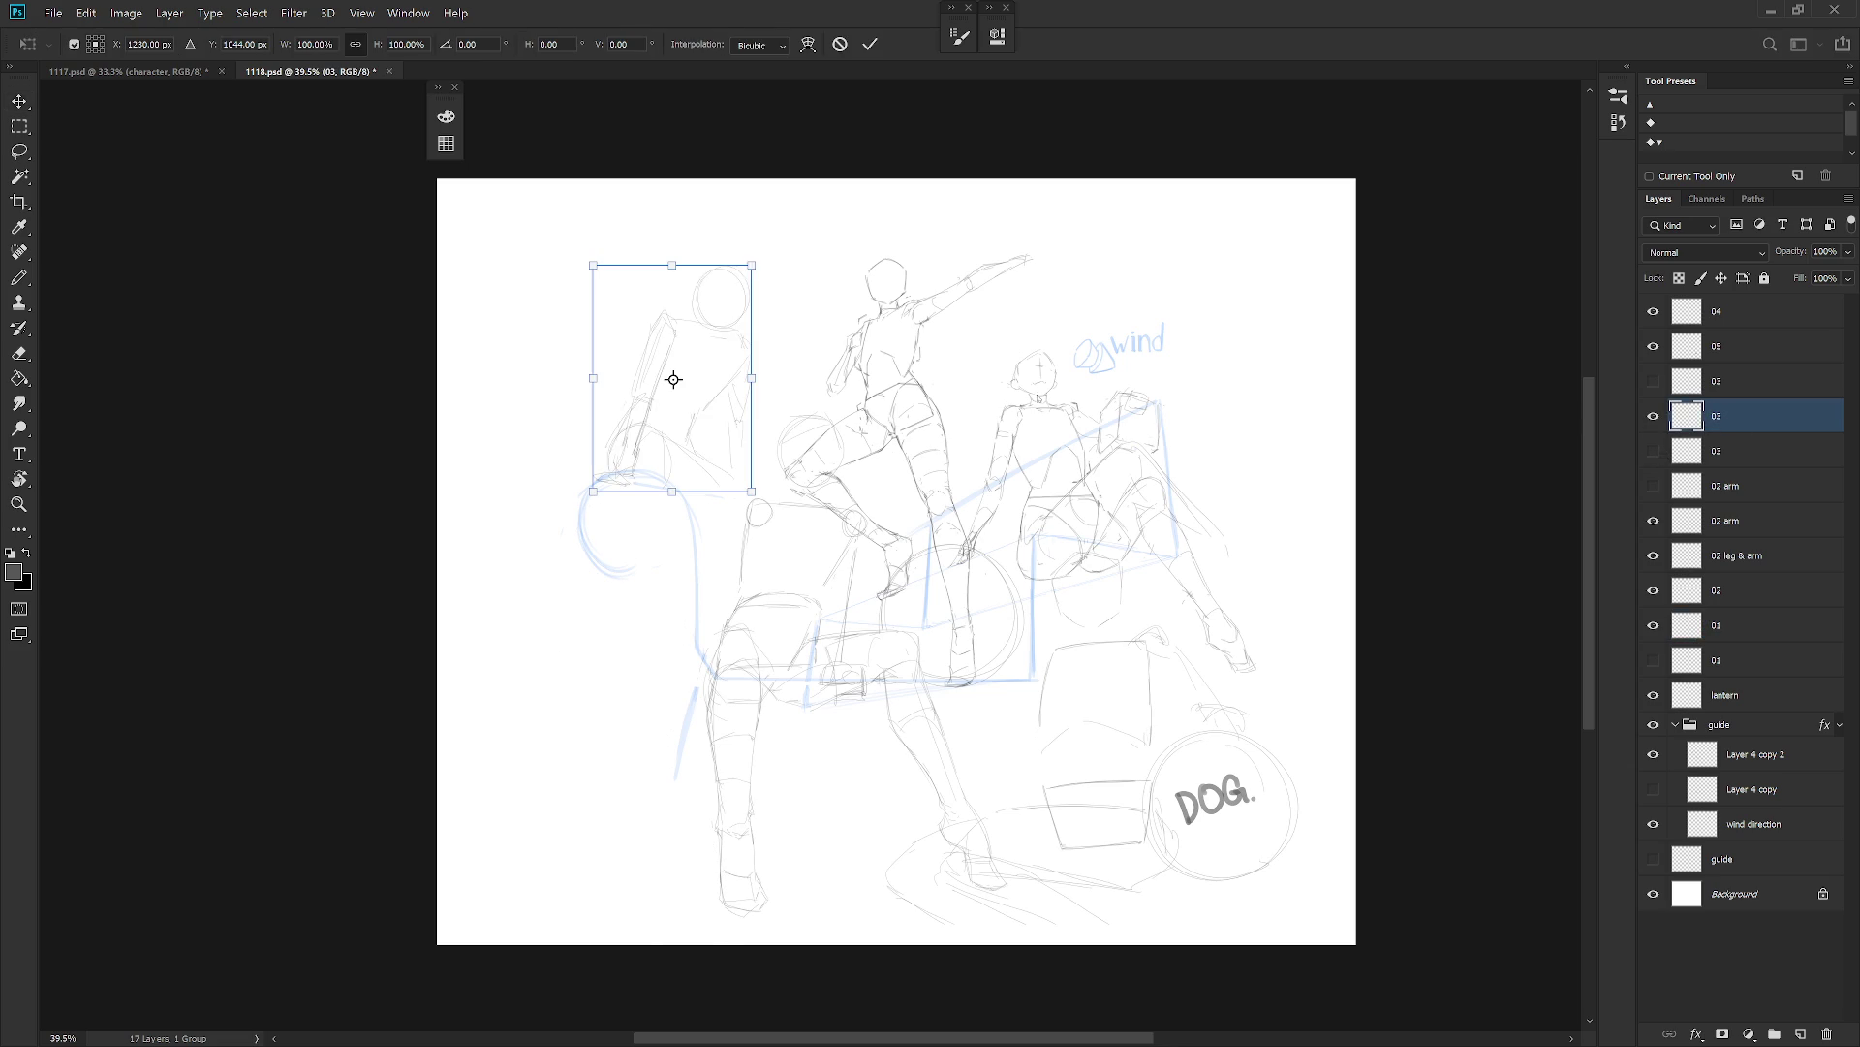
{"action": "left_click", "coordinate": [310, 44]}
{"action": "type", "text": "-100"}
{"action": "key", "text": "Return"}
{"action": "key", "text": "Return"}
{"action": "left_click_drag", "start_coordinate": [717, 448], "coordinate": [621, 454]}
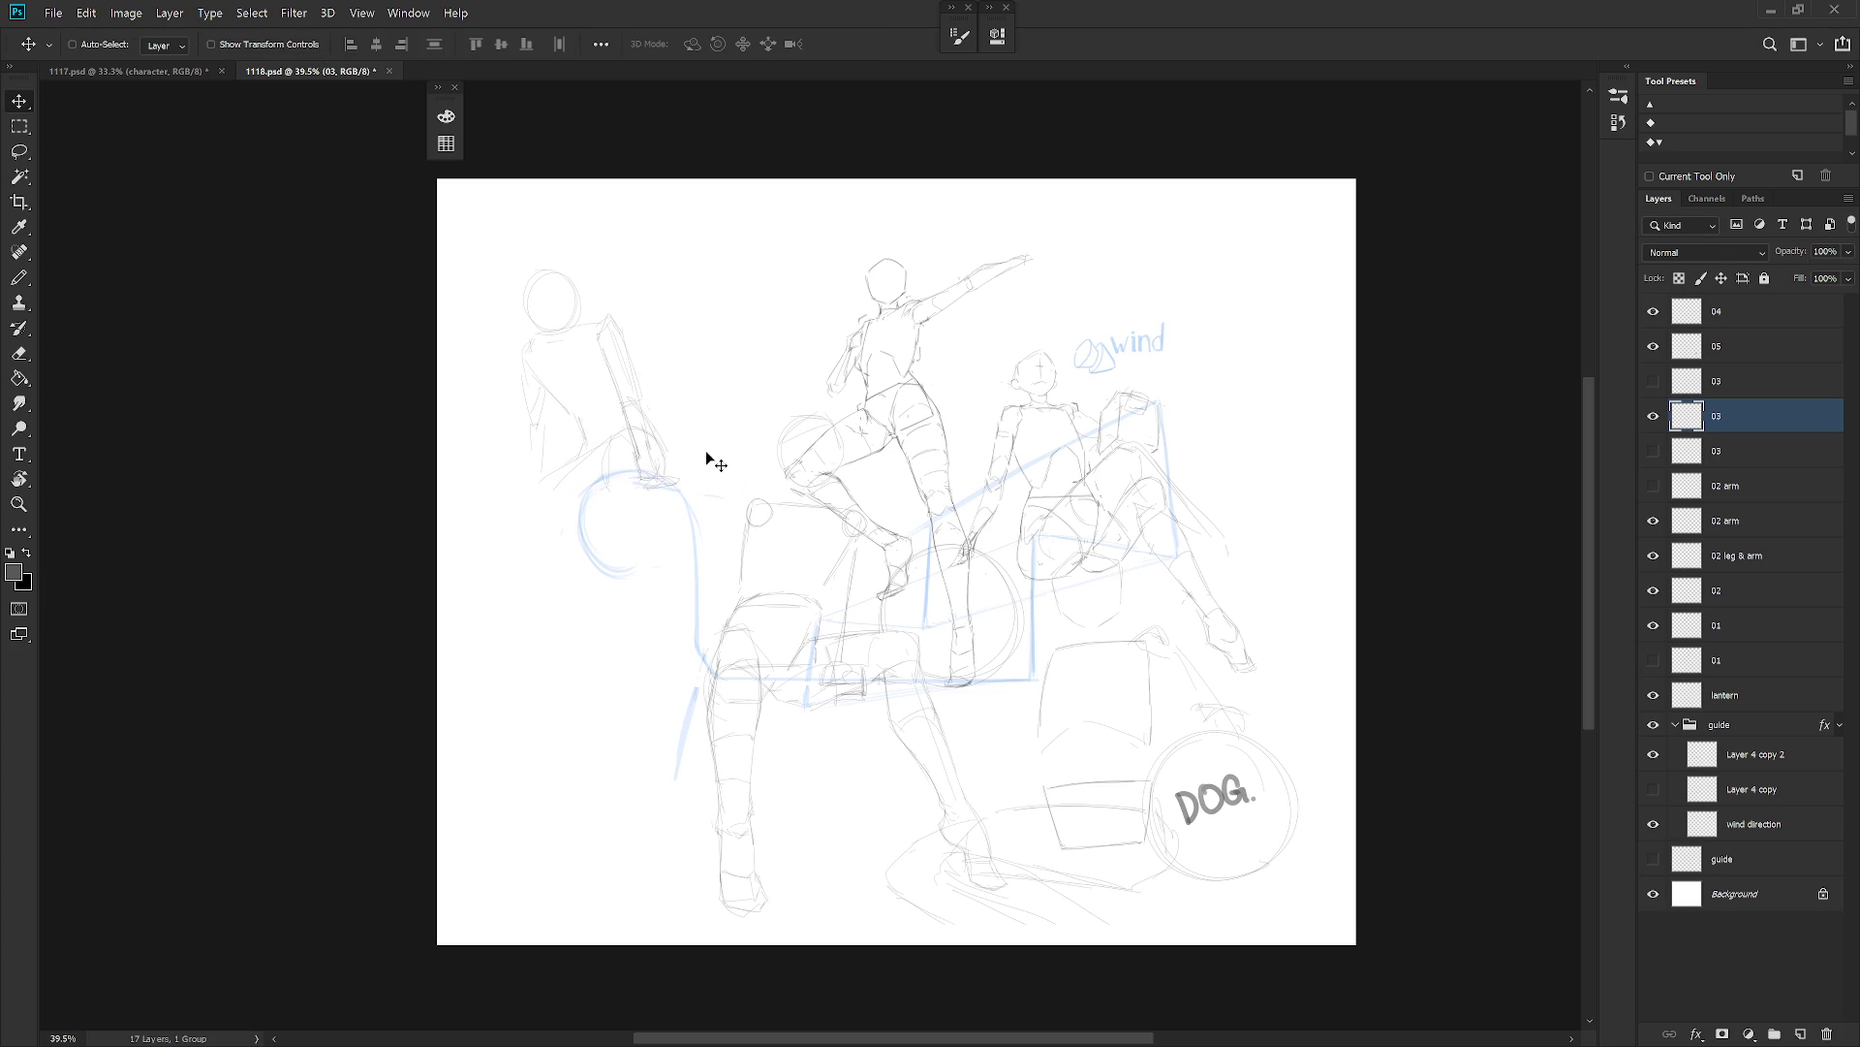
Compare the mirrored figure with the cube sketches, hide both, and start a new layer.
{"action": "left_click", "coordinate": [1653, 416]}
{"action": "left_click", "coordinate": [1653, 450]}
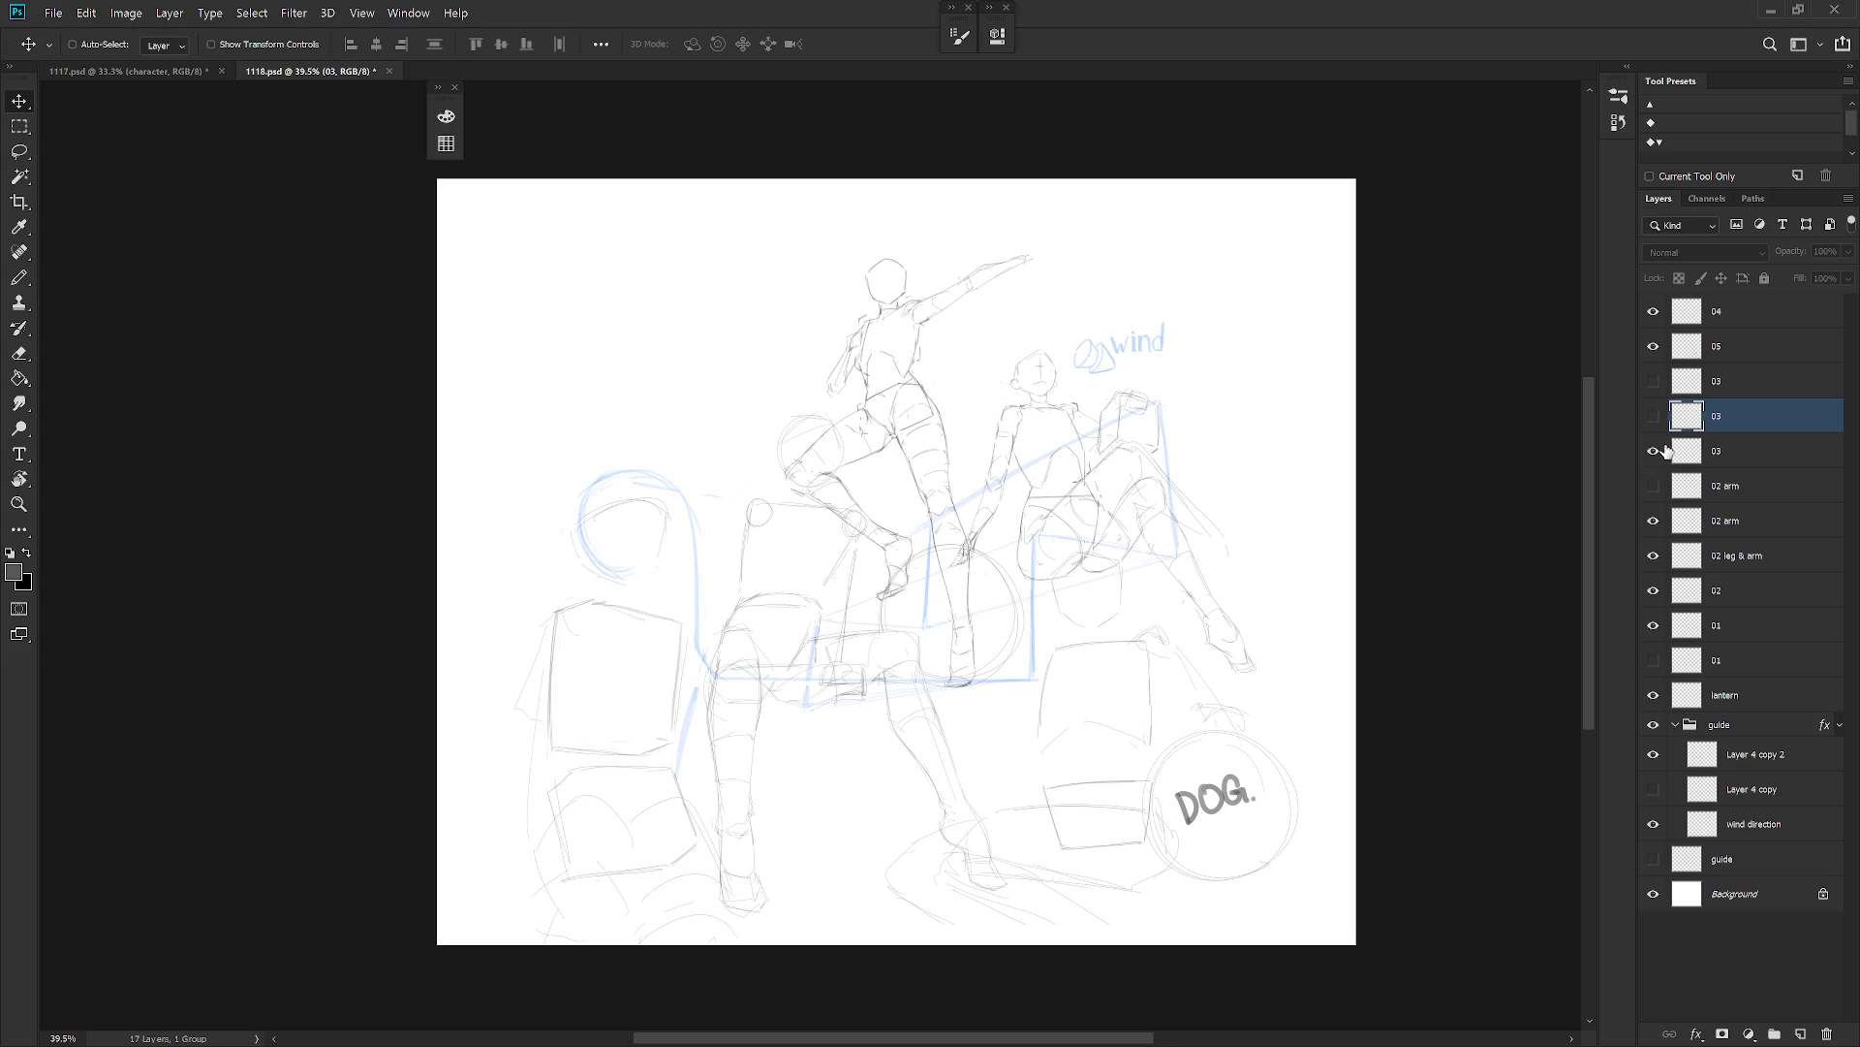
{"action": "left_click", "coordinate": [1653, 416]}
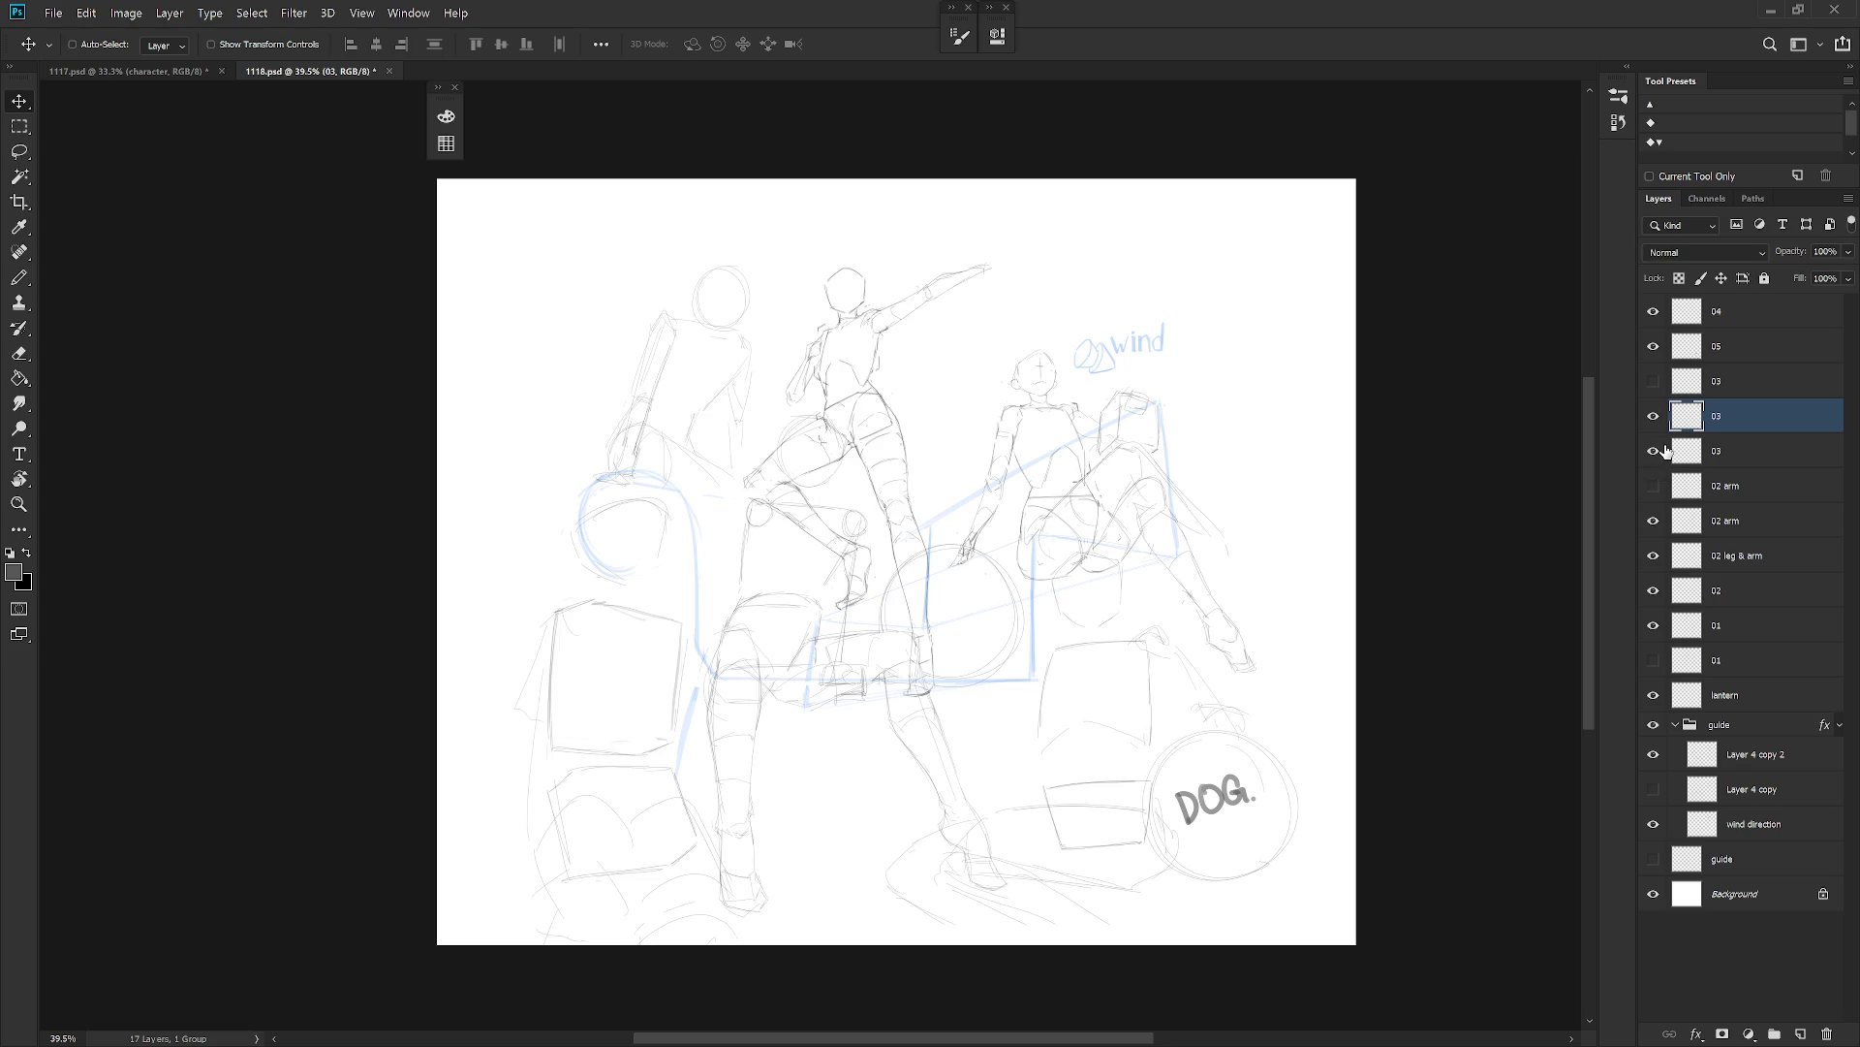
{"action": "left_click", "coordinate": [1653, 415]}
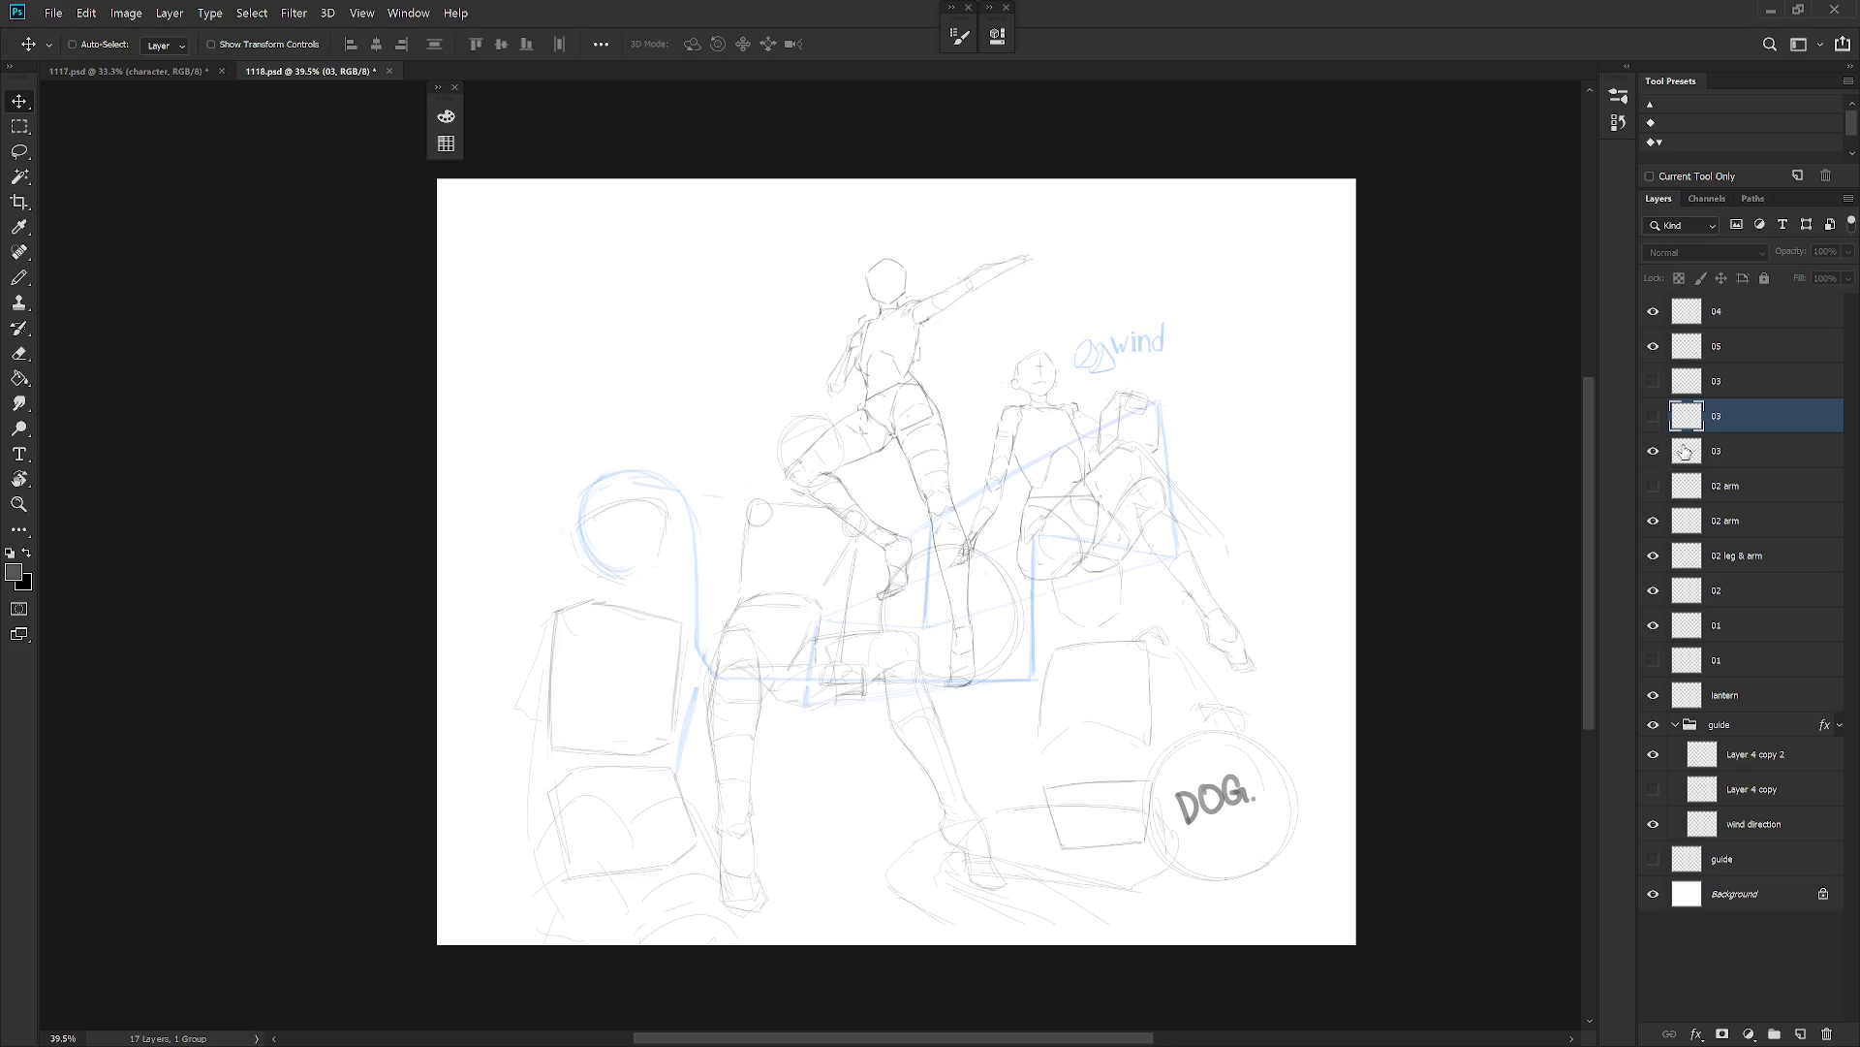
{"action": "left_click", "coordinate": [1655, 451]}
{"action": "left_click", "coordinate": [1655, 451]}
{"action": "left_click", "coordinate": [1715, 443]}
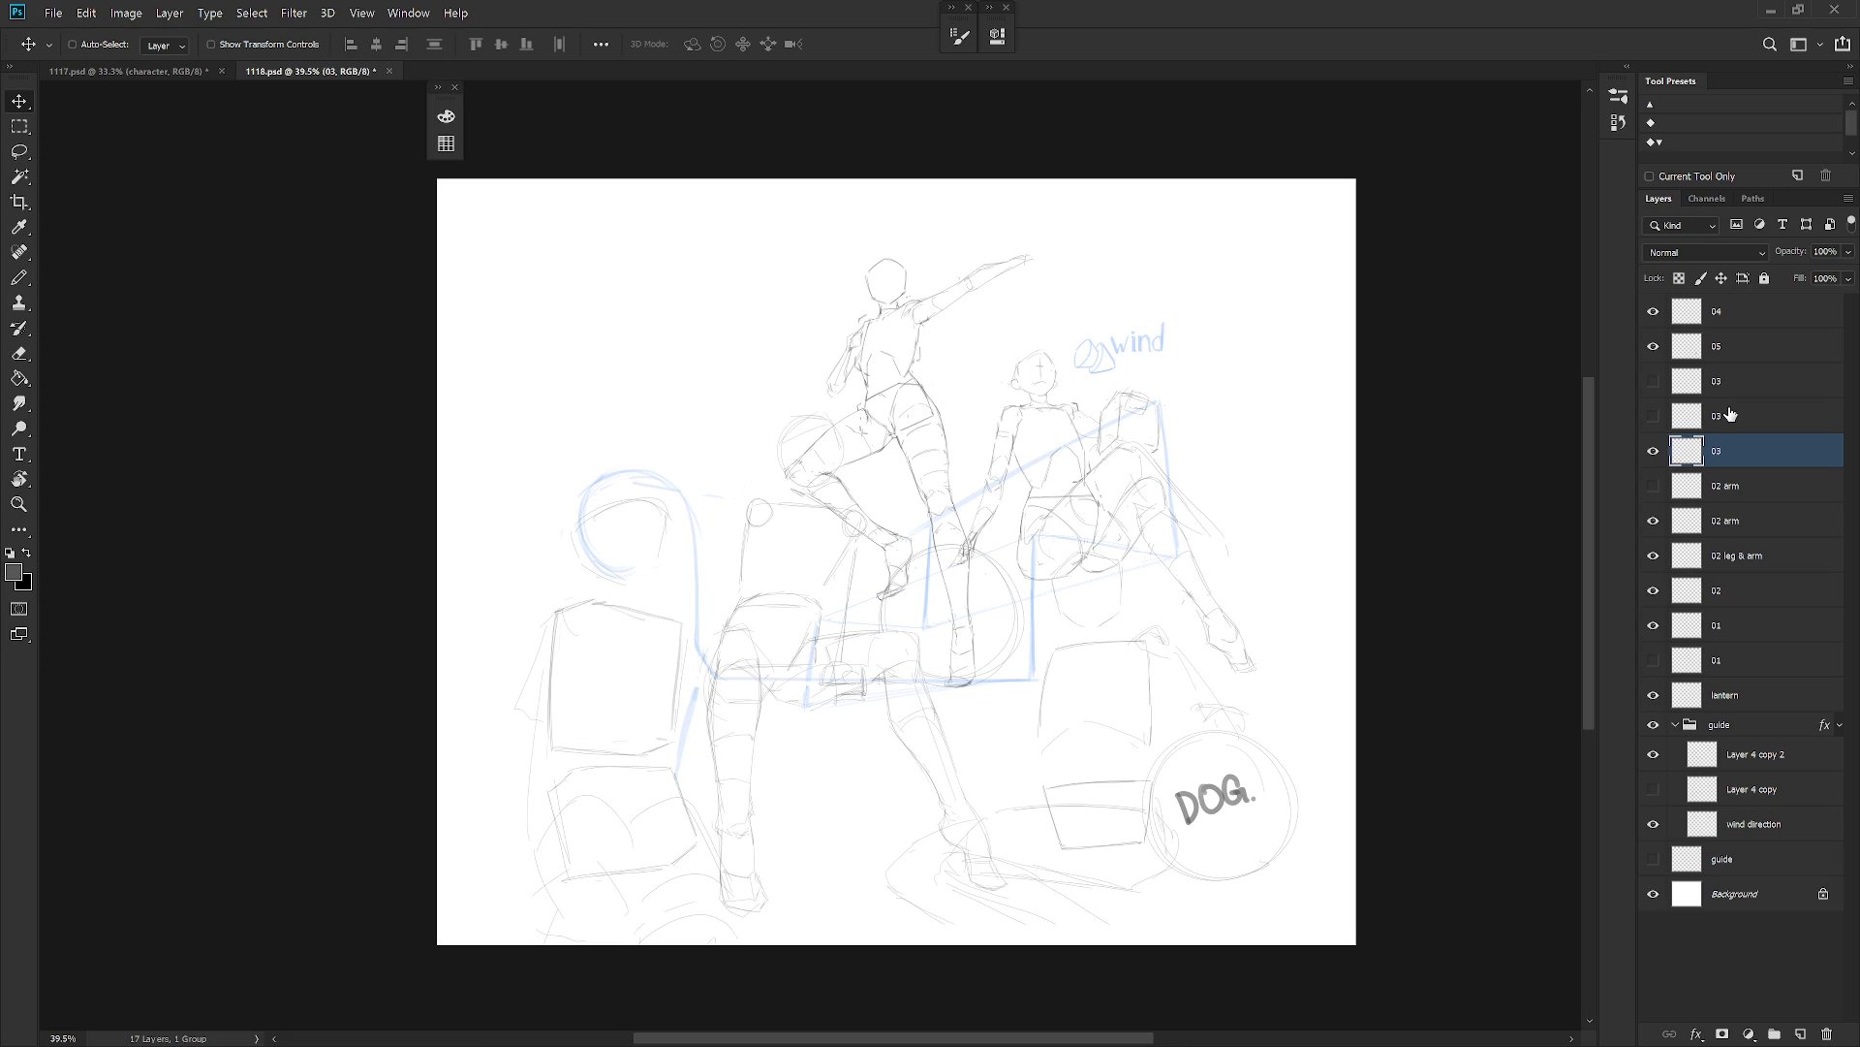
{"action": "left_click", "coordinate": [1653, 451]}
{"action": "key", "text": "ctrl+shift+n"}
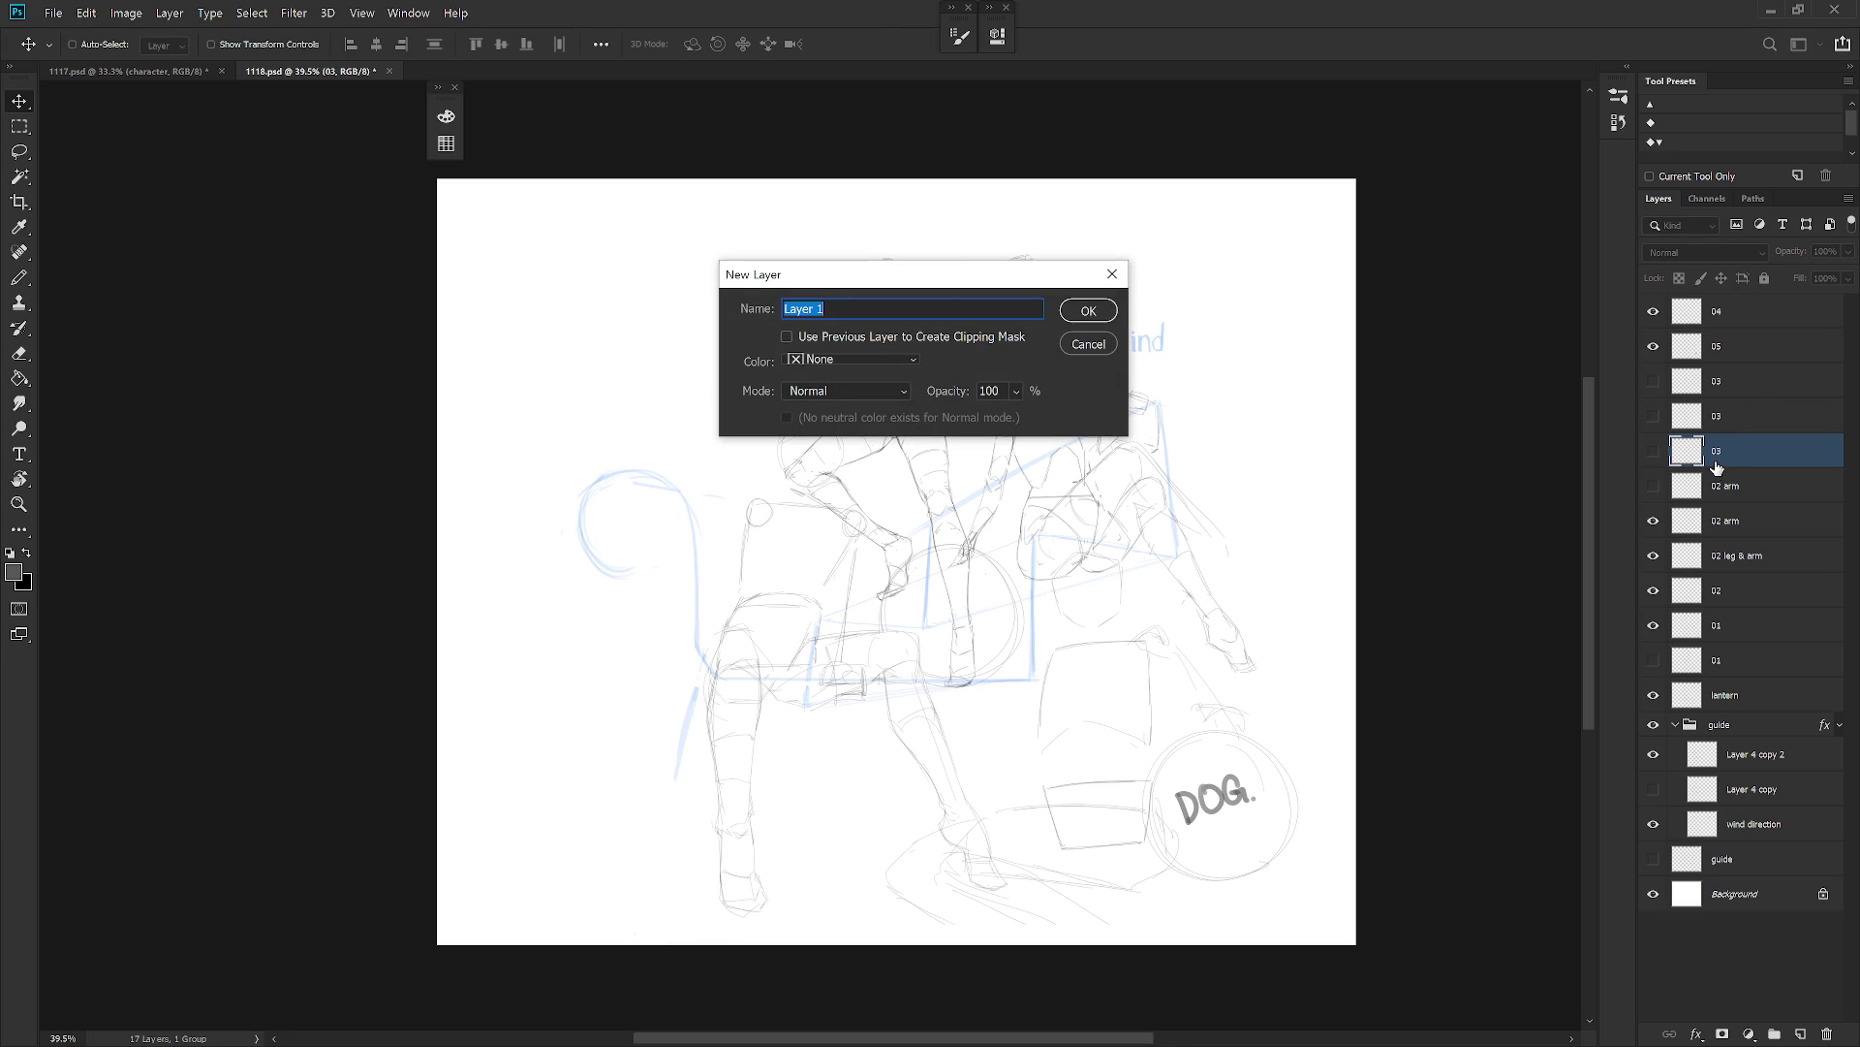
Name the new layer 03 and sketch a ground line, boxes and a circle at lower left.
{"action": "type", "text": "03"}
{"action": "key", "text": "Return"}
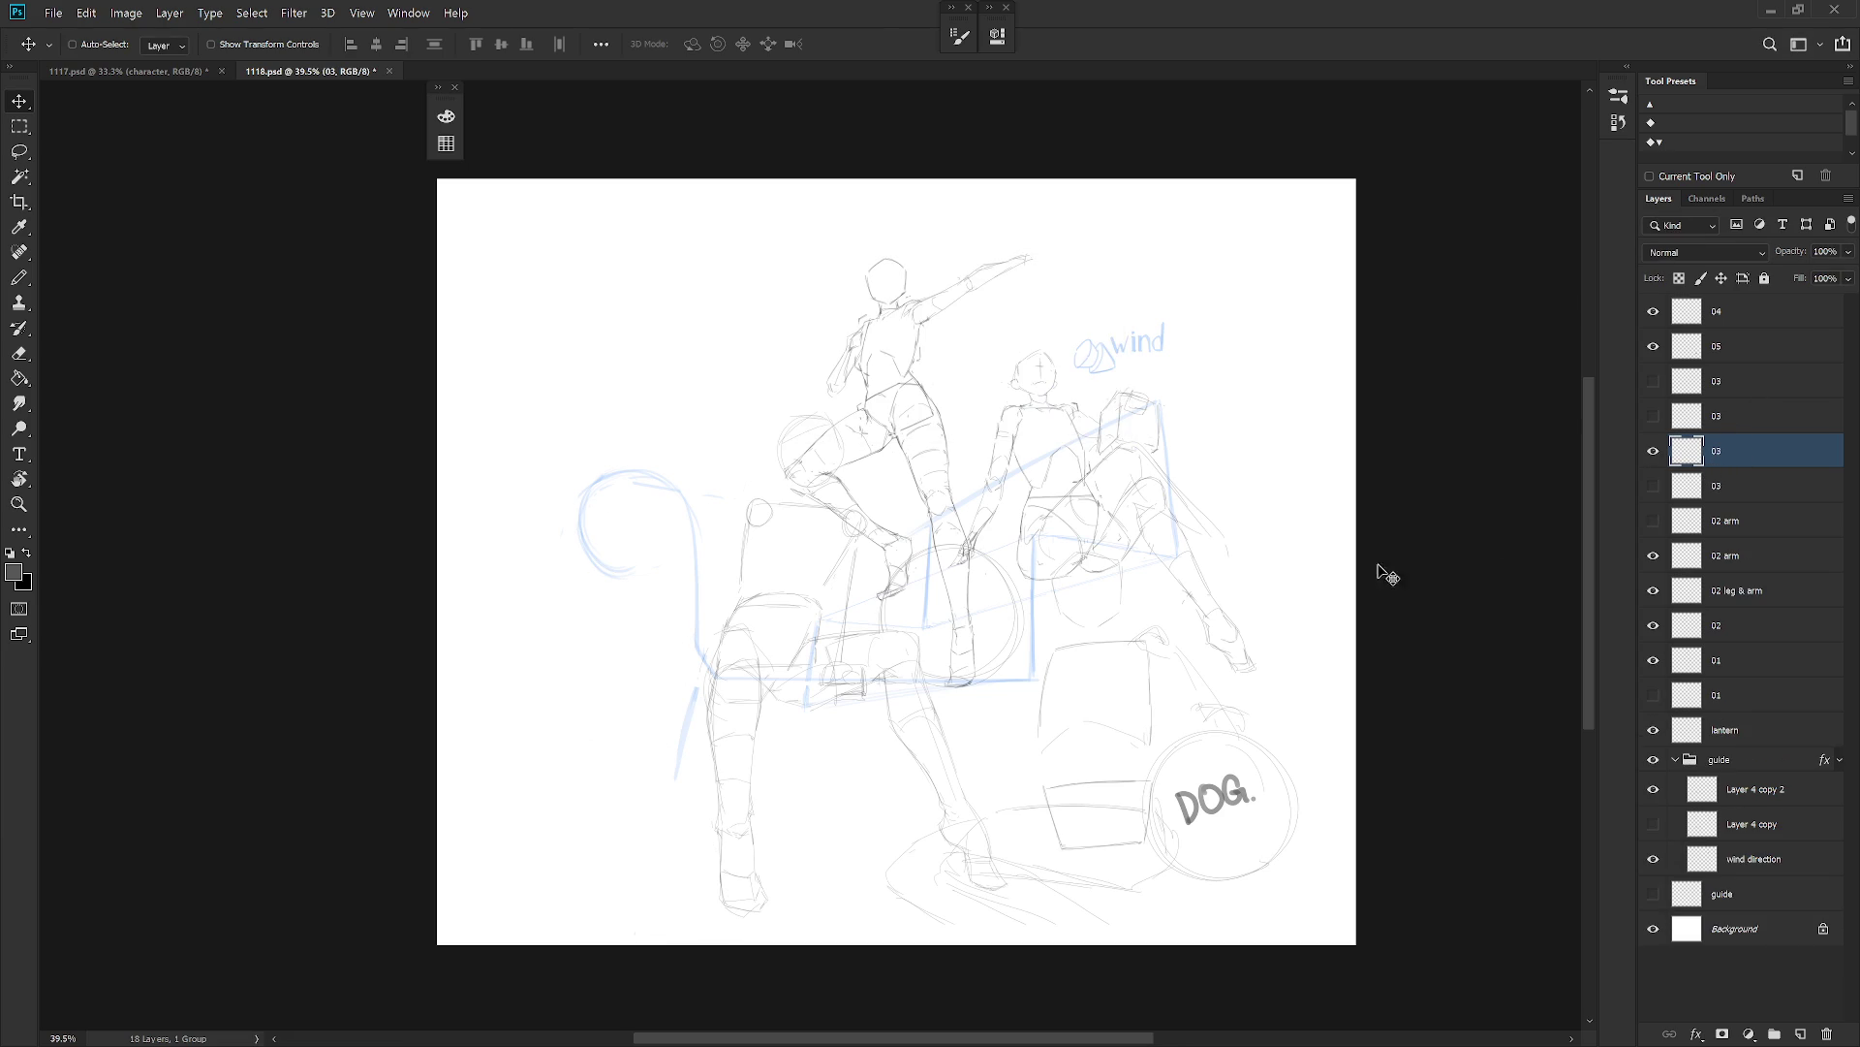
{"action": "key", "text": "b"}
{"action": "left_click_drag", "start_coordinate": [571, 779], "coordinate": [726, 762]}
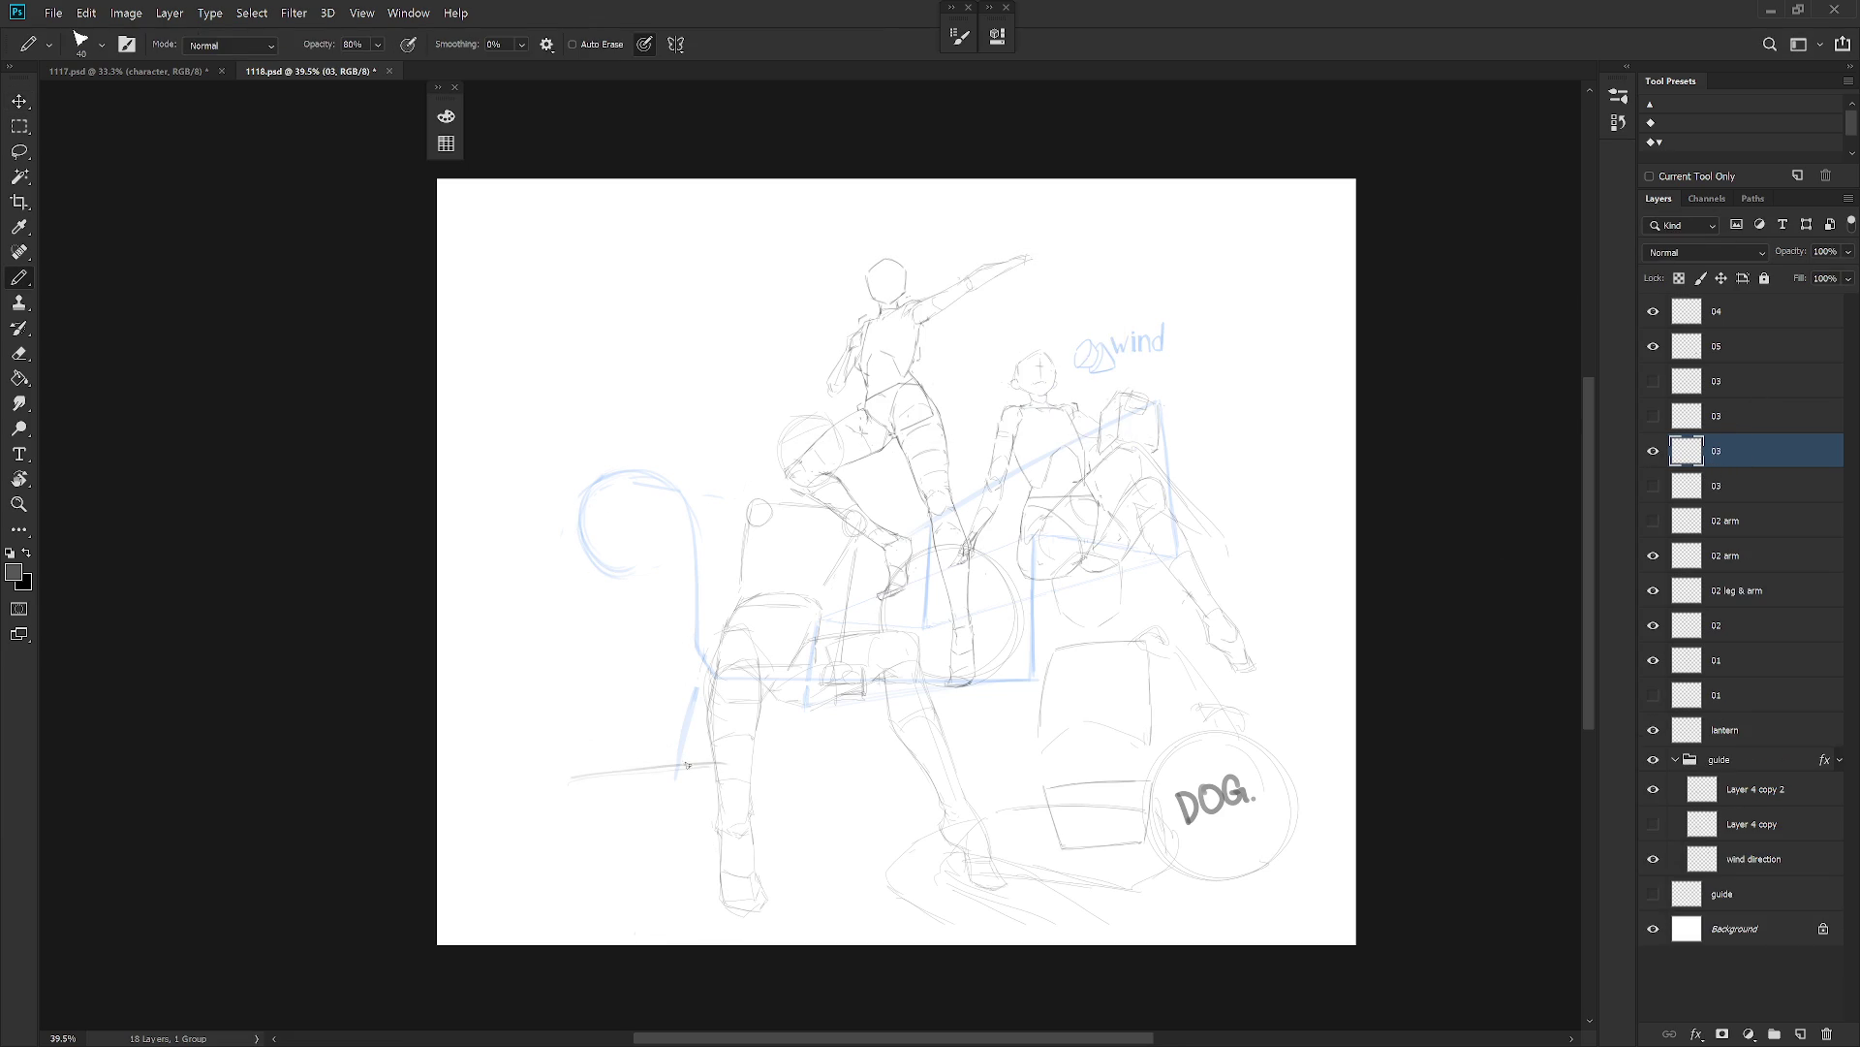
{"action": "mouse_move", "coordinate": [559, 780]}
{"action": "left_mouse_down"}
{"action": "mouse_move", "coordinate": [559, 895]}
{"action": "mouse_move", "coordinate": [701, 763]}
{"action": "mouse_move", "coordinate": [752, 830]}
{"action": "left_mouse_up"}
{"action": "left_click_drag", "start_coordinate": [748, 792], "coordinate": [765, 870]}
{"action": "mouse_move", "coordinate": [528, 872]}
{"action": "left_mouse_down"}
{"action": "mouse_move", "coordinate": [660, 856]}
{"action": "mouse_move", "coordinate": [706, 793]}
{"action": "left_mouse_up"}
{"action": "mouse_move", "coordinate": [550, 780]}
{"action": "left_mouse_down"}
{"action": "mouse_move", "coordinate": [539, 863]}
{"action": "mouse_move", "coordinate": [550, 780]}
{"action": "mouse_move", "coordinate": [562, 869]}
{"action": "left_mouse_up"}
{"action": "mouse_move", "coordinate": [678, 669]}
{"action": "left_mouse_down"}
{"action": "mouse_move", "coordinate": [600, 756]}
{"action": "mouse_move", "coordinate": [681, 747]}
{"action": "left_mouse_up"}
{"action": "mouse_move", "coordinate": [494, 840]}
{"action": "left_mouse_down"}
{"action": "mouse_move", "coordinate": [524, 833]}
{"action": "mouse_move", "coordinate": [526, 795]}
{"action": "mouse_move", "coordinate": [454, 878]}
{"action": "left_mouse_up"}
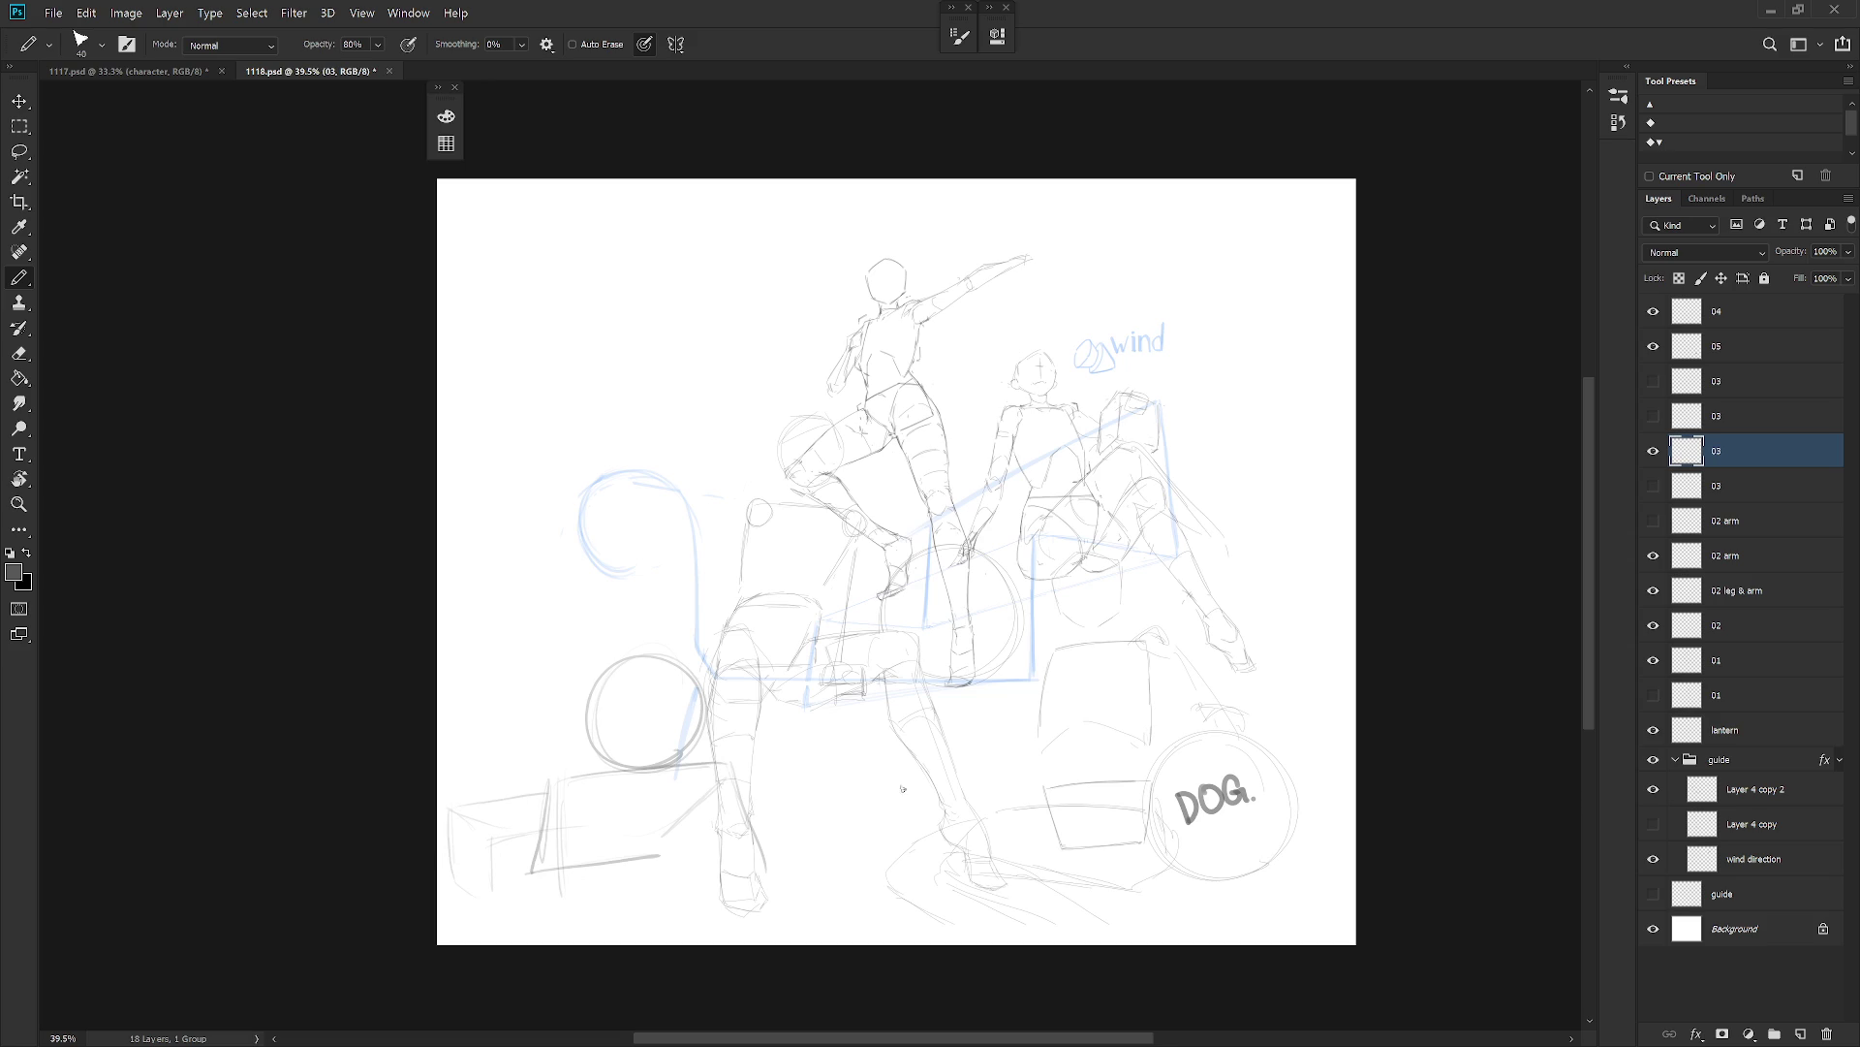
Shift the sketch right and down, redraw the box edges, then hide the layer.
{"action": "key", "text": "v"}
{"action": "mouse_move", "coordinate": [819, 890]}
{"action": "left_mouse_down"}
{"action": "mouse_move", "coordinate": [849, 899]}
{"action": "mouse_move", "coordinate": [845, 829]}
{"action": "mouse_move", "coordinate": [837, 885]}
{"action": "left_mouse_up"}
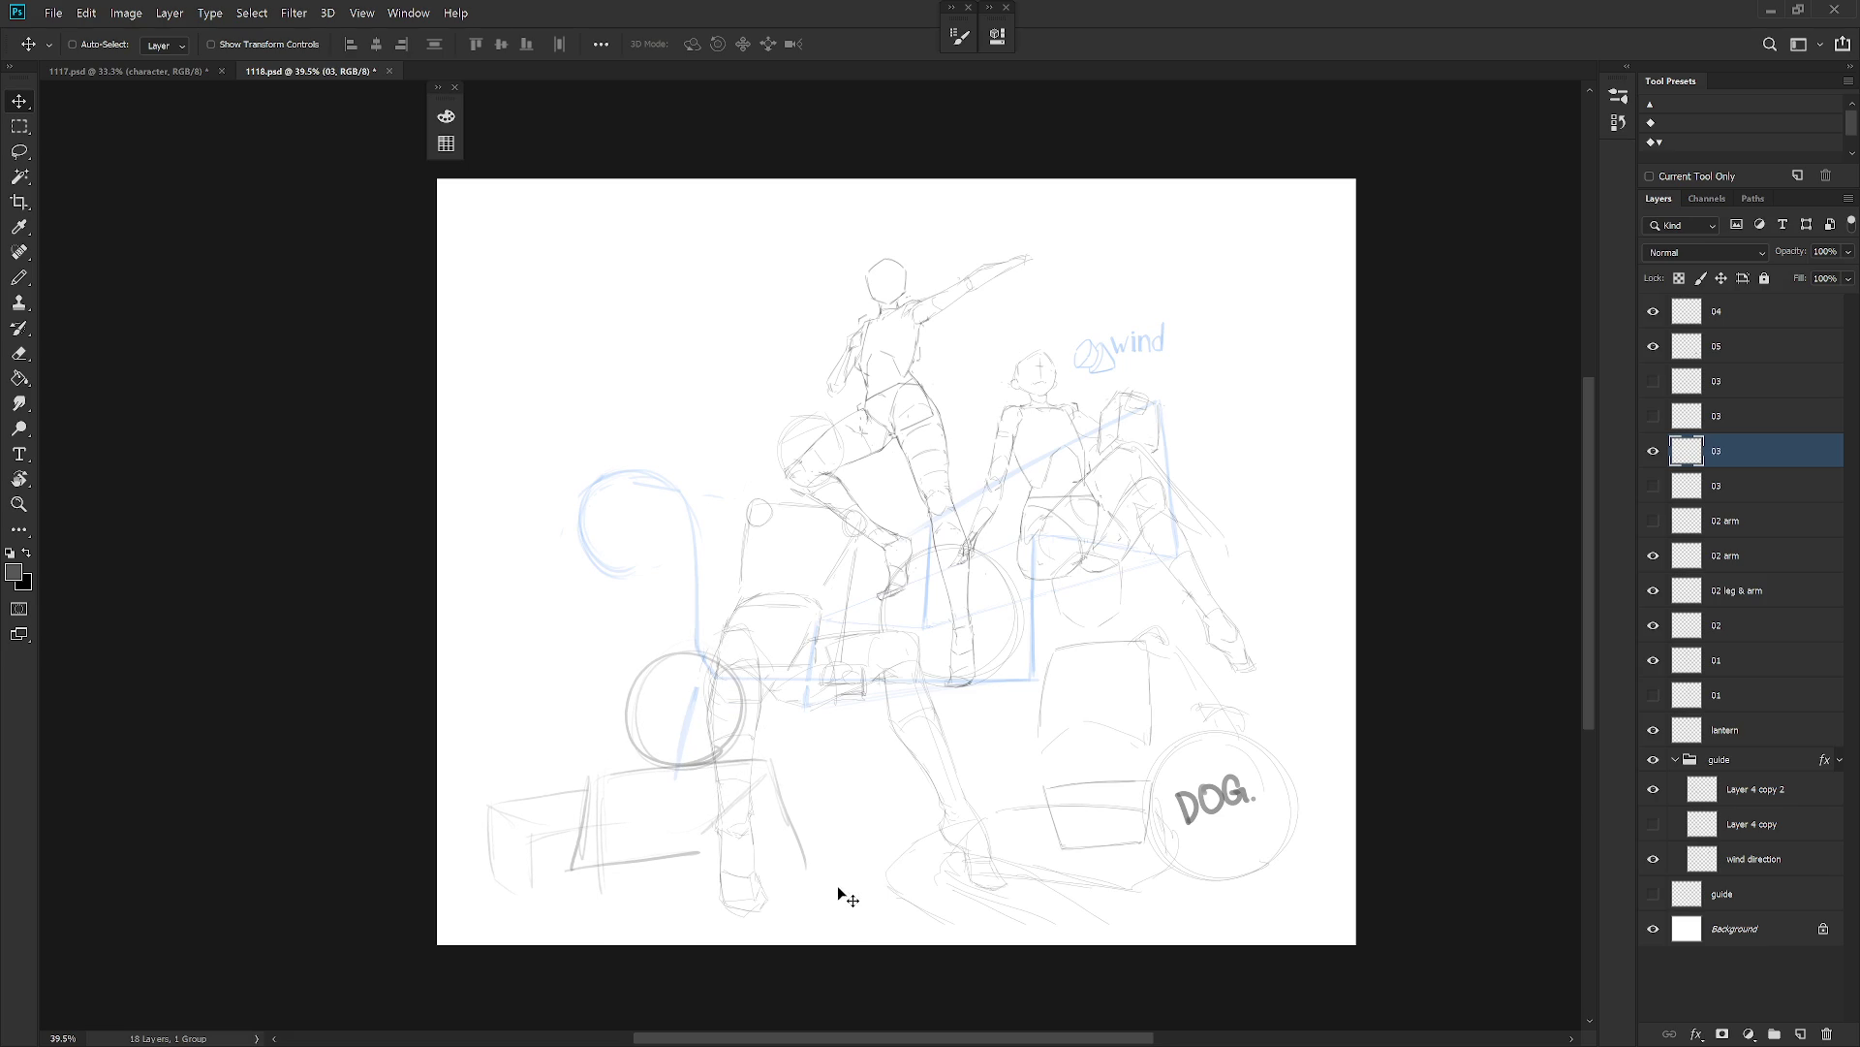
{"action": "key", "text": "b"}
{"action": "key", "text": "ctrl+z"}
{"action": "key", "text": "ctrl+z"}
{"action": "mouse_move", "coordinate": [487, 818]}
{"action": "left_mouse_down"}
{"action": "mouse_move", "coordinate": [465, 855]}
{"action": "mouse_move", "coordinate": [483, 870]}
{"action": "left_mouse_up"}
{"action": "left_click_drag", "start_coordinate": [432, 775], "coordinate": [557, 771]}
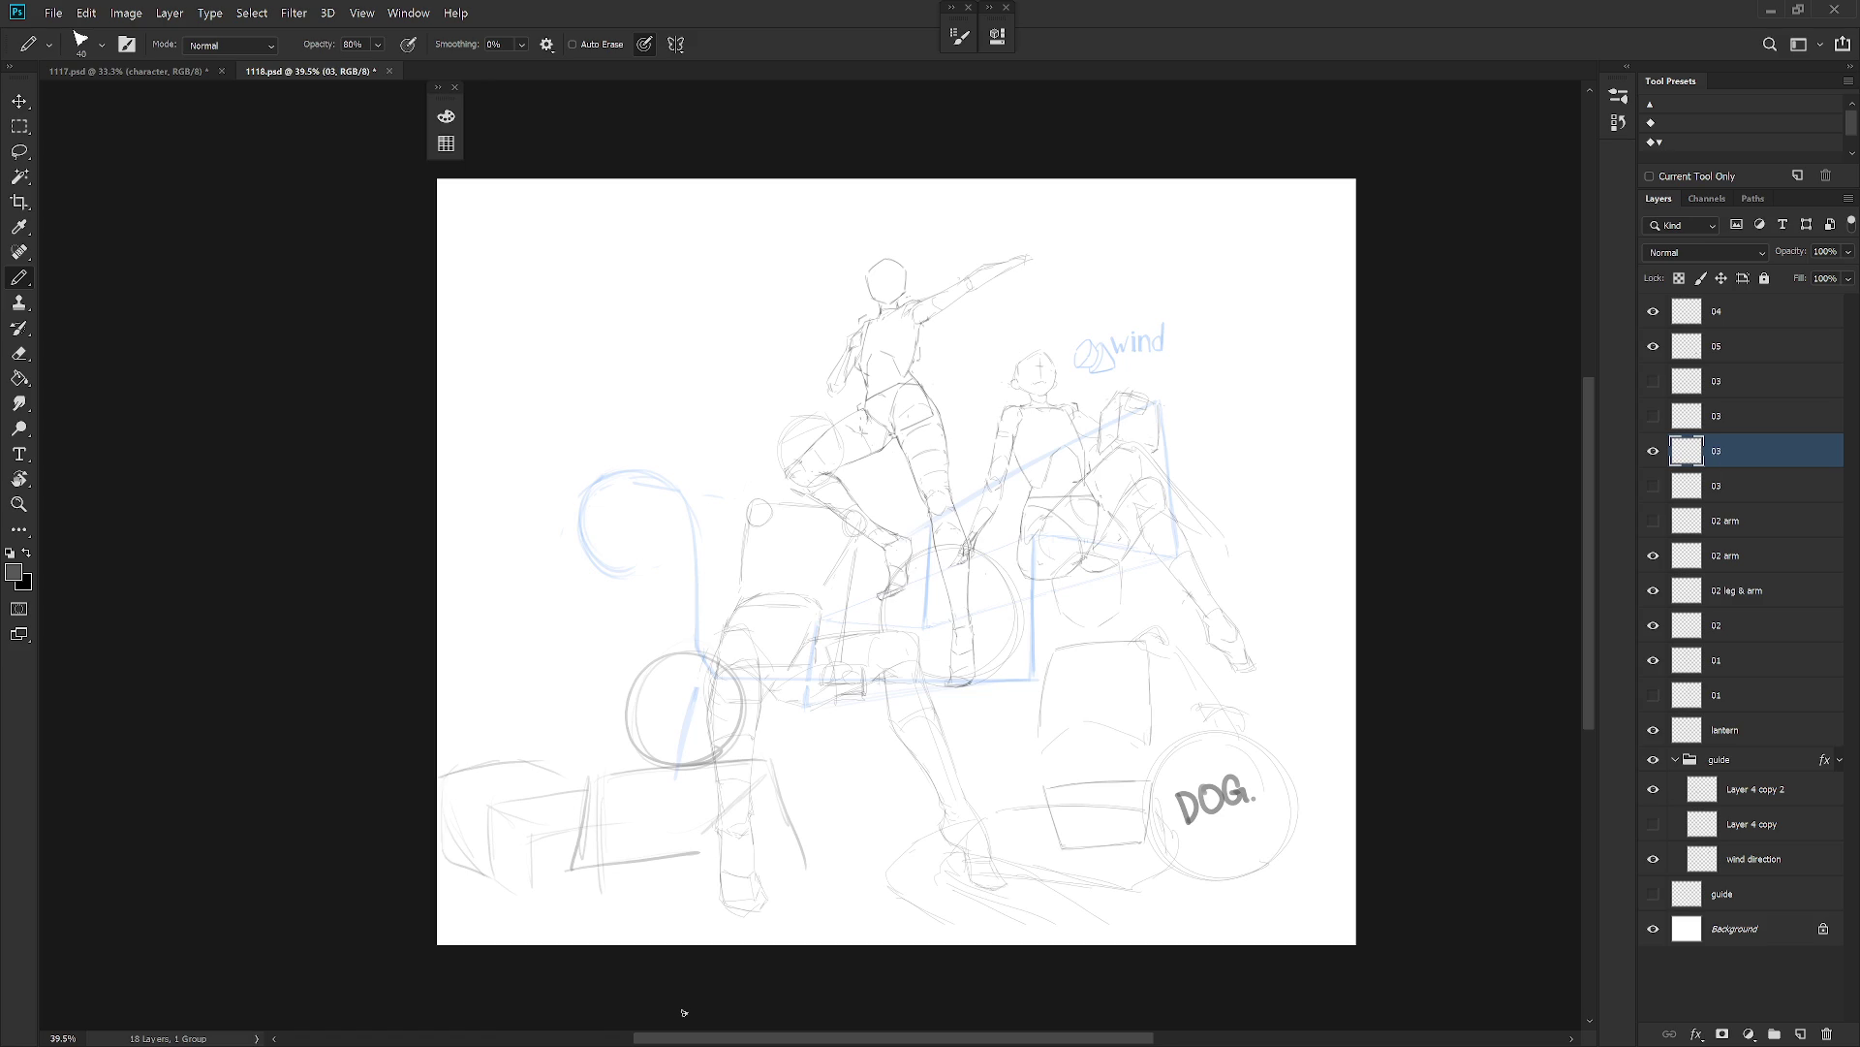
{"action": "left_click", "coordinate": [1653, 450]}
Add a new layer and rename it 03.
{"action": "key", "text": "ctrl+shift+n"}
{"action": "key", "text": "Return"}
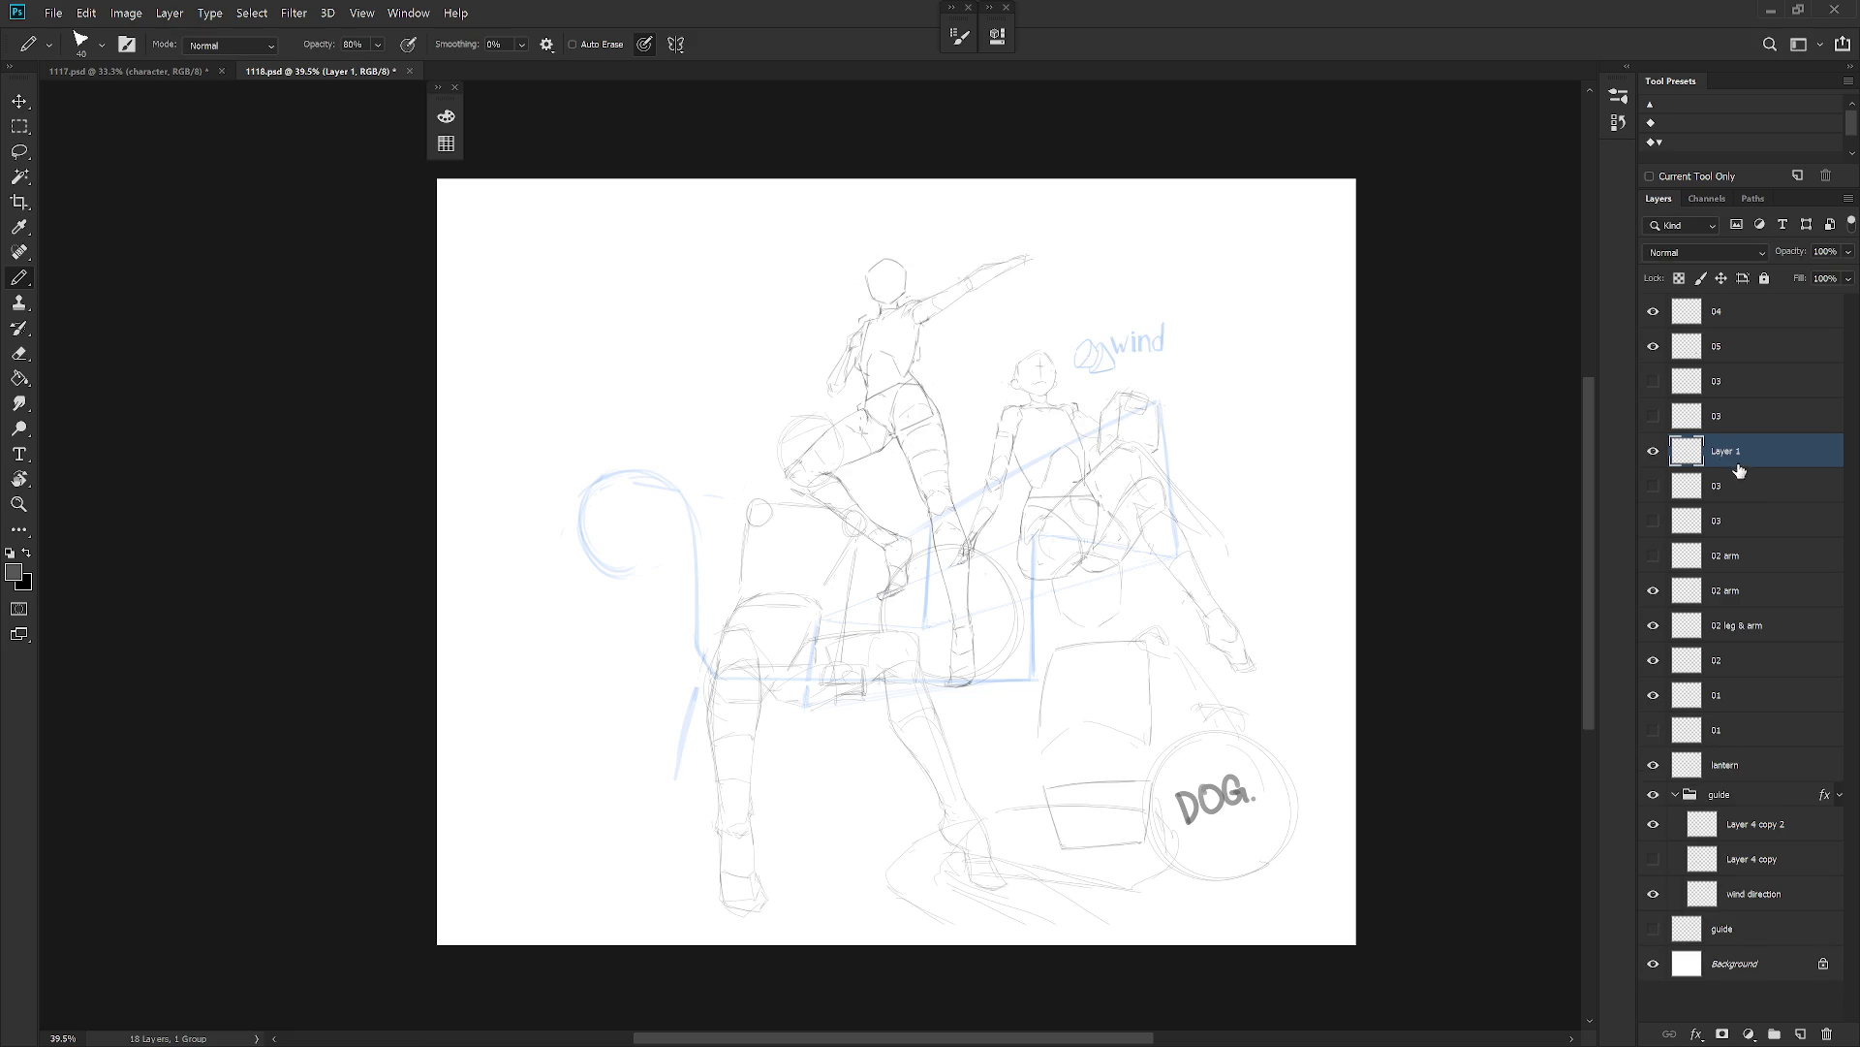
{"action": "double_click", "coordinate": [1725, 452]}
{"action": "type", "text": "03"}
{"action": "key", "text": "Return"}
Pencil the curved seat-like rock shape at the lower left.
{"action": "mouse_move", "coordinate": [598, 807]}
{"action": "left_mouse_down"}
{"action": "mouse_move", "coordinate": [754, 760]}
{"action": "mouse_move", "coordinate": [816, 814]}
{"action": "left_mouse_up"}
{"action": "left_click_drag", "start_coordinate": [520, 665], "coordinate": [632, 694]}
{"action": "left_click_drag", "start_coordinate": [518, 667], "coordinate": [582, 800]}
{"action": "left_click_drag", "start_coordinate": [628, 697], "coordinate": [670, 762]}
{"action": "mouse_move", "coordinate": [584, 820]}
{"action": "left_mouse_down"}
{"action": "mouse_move", "coordinate": [572, 905]}
{"action": "mouse_move", "coordinate": [617, 921]}
{"action": "left_mouse_up"}
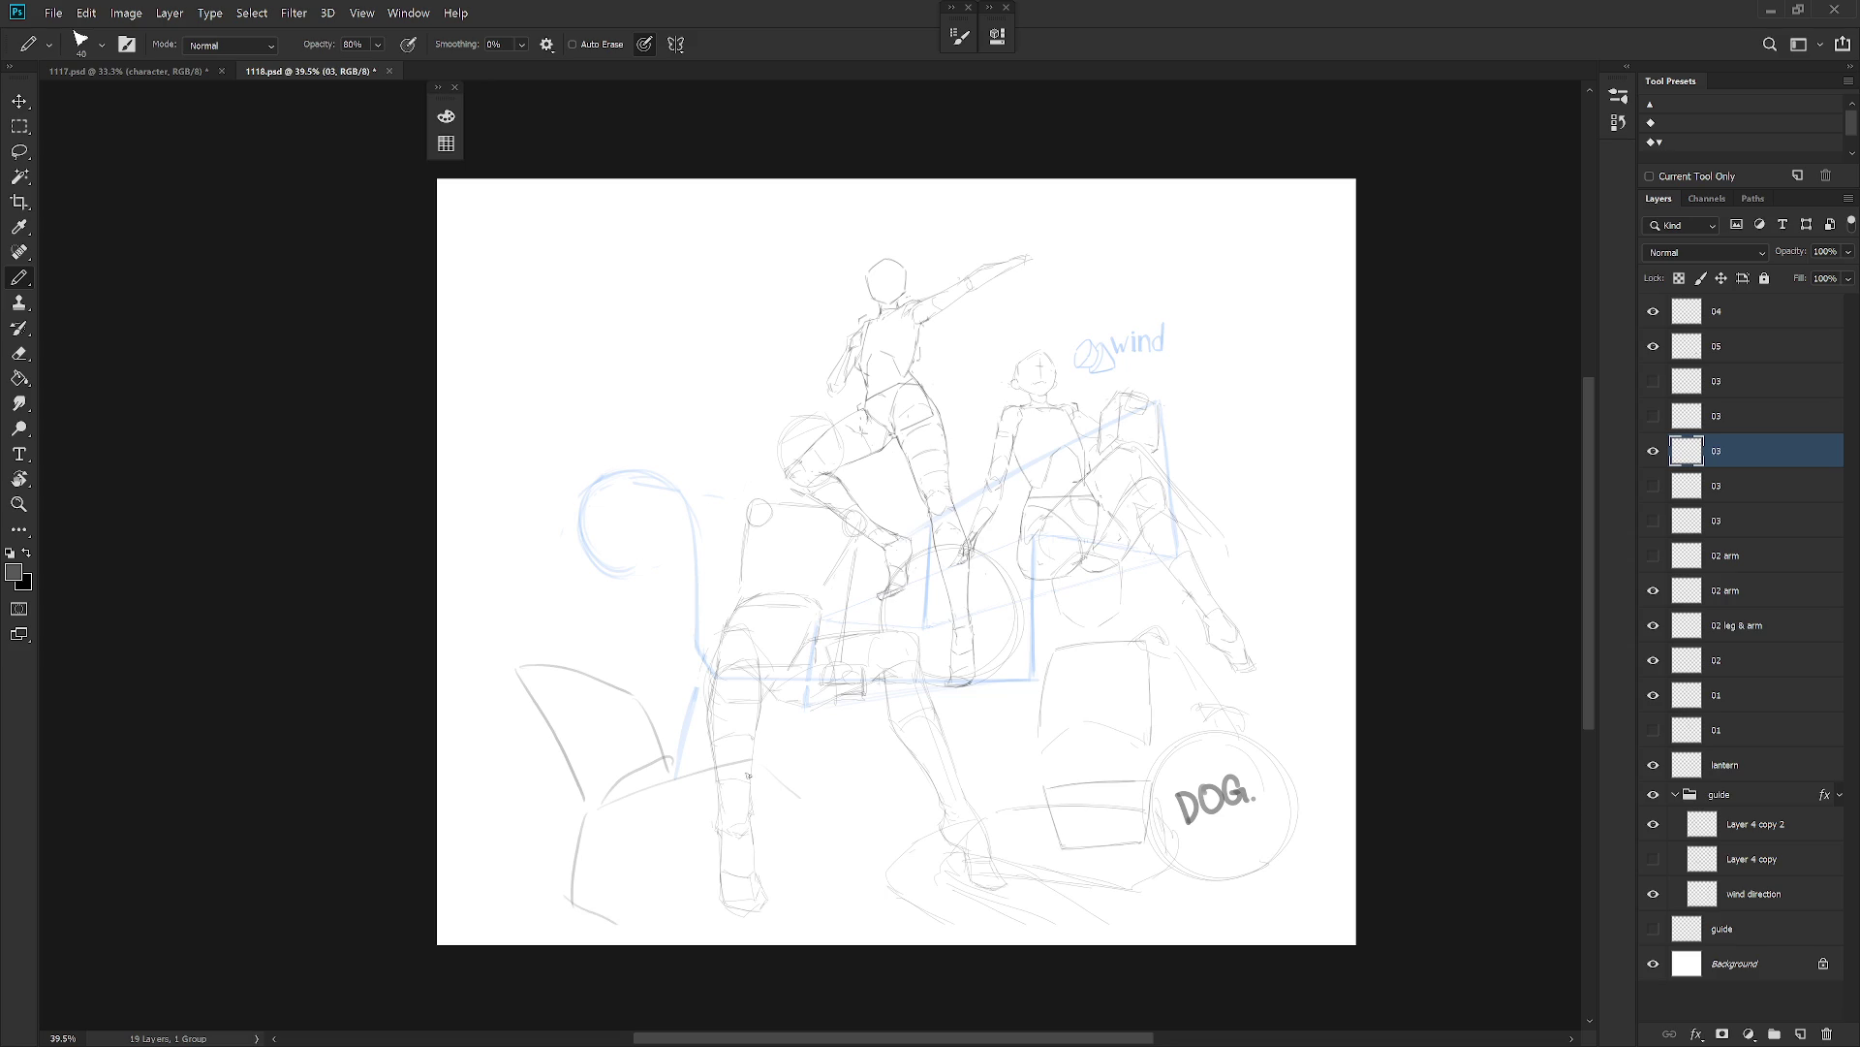
{"action": "left_click_drag", "start_coordinate": [776, 785], "coordinate": [663, 891]}
{"action": "left_click_drag", "start_coordinate": [553, 618], "coordinate": [612, 585]}
Lasso-delete the stray diagonal stroke from the rock sketch.
{"action": "key", "text": "l"}
{"action": "mouse_move", "coordinate": [682, 902]}
{"action": "left_mouse_down"}
{"action": "mouse_move", "coordinate": [804, 744]}
{"action": "mouse_move", "coordinate": [611, 801]}
{"action": "left_mouse_up"}
{"action": "key", "text": "Delete"}
{"action": "key", "text": "ctrl+d"}
{"action": "key", "text": "b"}
Shift the chair sketch left and add a seat line and bottom curve.
{"action": "key", "text": "v"}
{"action": "left_click_drag", "start_coordinate": [800, 893], "coordinate": [762, 893]}
{"action": "key", "text": "b"}
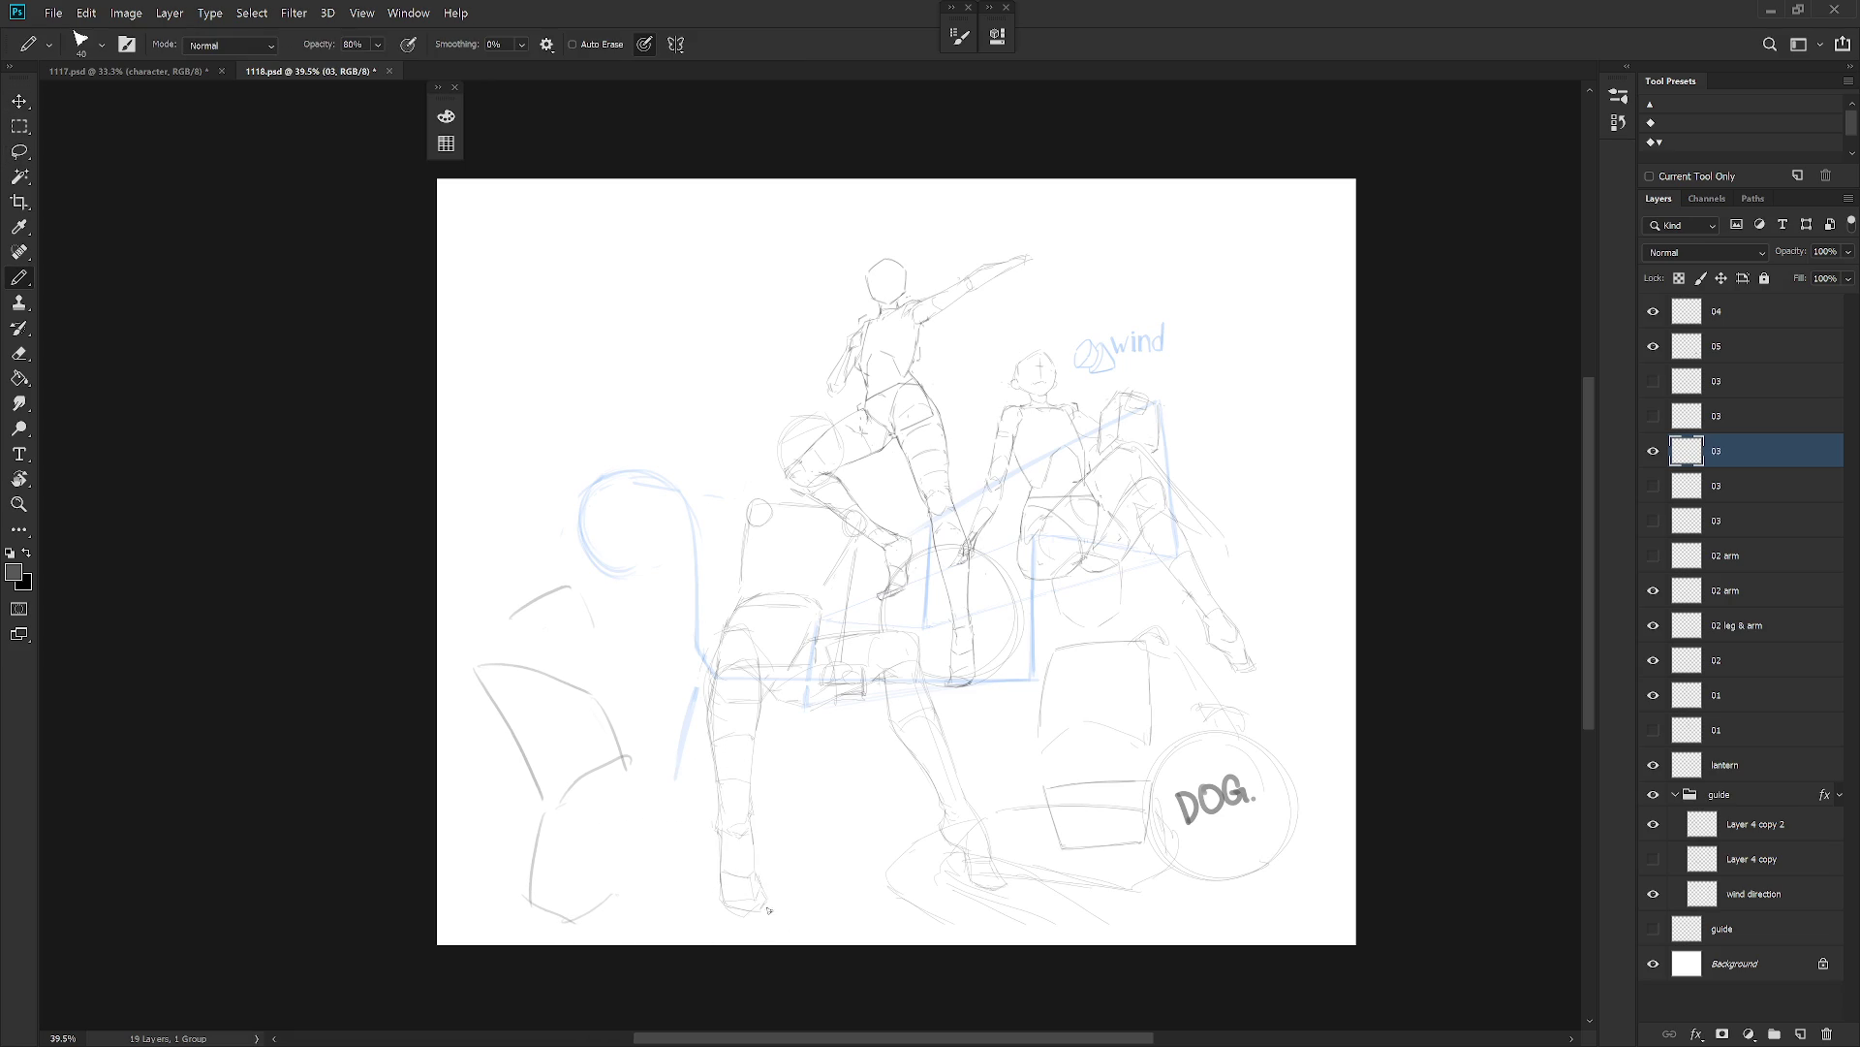
{"action": "left_click_drag", "start_coordinate": [549, 812], "coordinate": [740, 860]}
{"action": "left_click_drag", "start_coordinate": [590, 901], "coordinate": [733, 919]}
Remove the new seat line and bottom curve with a lasso selection.
{"action": "key", "text": "l"}
{"action": "mouse_move", "coordinate": [746, 901]}
{"action": "left_mouse_down"}
{"action": "mouse_move", "coordinate": [748, 798]}
{"action": "mouse_move", "coordinate": [644, 934]}
{"action": "mouse_move", "coordinate": [706, 897]}
{"action": "mouse_move", "coordinate": [657, 883]}
{"action": "left_mouse_up"}
{"action": "key", "text": "Delete"}
{"action": "key", "text": "ctrl+d"}
{"action": "key", "text": "b"}
Redraw the curve below the chair, a base stroke and a chair edge.
{"action": "left_click_drag", "start_coordinate": [581, 831], "coordinate": [690, 890]}
{"action": "key", "text": "ctrl+z"}
{"action": "left_click_drag", "start_coordinate": [580, 836], "coordinate": [663, 881]}
{"action": "left_click_drag", "start_coordinate": [574, 920], "coordinate": [611, 942]}
{"action": "left_click_drag", "start_coordinate": [645, 742], "coordinate": [700, 840]}
Lasso the left chair sketch and Free Transform it up and slightly right.
{"action": "key", "text": "l"}
{"action": "mouse_move", "coordinate": [540, 817]}
{"action": "left_mouse_down"}
{"action": "mouse_move", "coordinate": [643, 776]}
{"action": "mouse_move", "coordinate": [436, 643]}
{"action": "mouse_move", "coordinate": [538, 812]}
{"action": "left_mouse_up"}
{"action": "key", "text": "ctrl+t"}
{"action": "mouse_move", "coordinate": [601, 702]}
{"action": "left_mouse_down"}
{"action": "mouse_move", "coordinate": [606, 679]}
{"action": "mouse_move", "coordinate": [664, 711]}
{"action": "mouse_move", "coordinate": [636, 771]}
{"action": "left_mouse_up"}
{"action": "key", "text": "Return"}
{"action": "key", "text": "b"}
Rework the strokes beside the chair, add a long looping stroke down the left, then hide the layer.
{"action": "key", "text": "ctrl+z"}
{"action": "left_click_drag", "start_coordinate": [692, 692], "coordinate": [616, 814]}
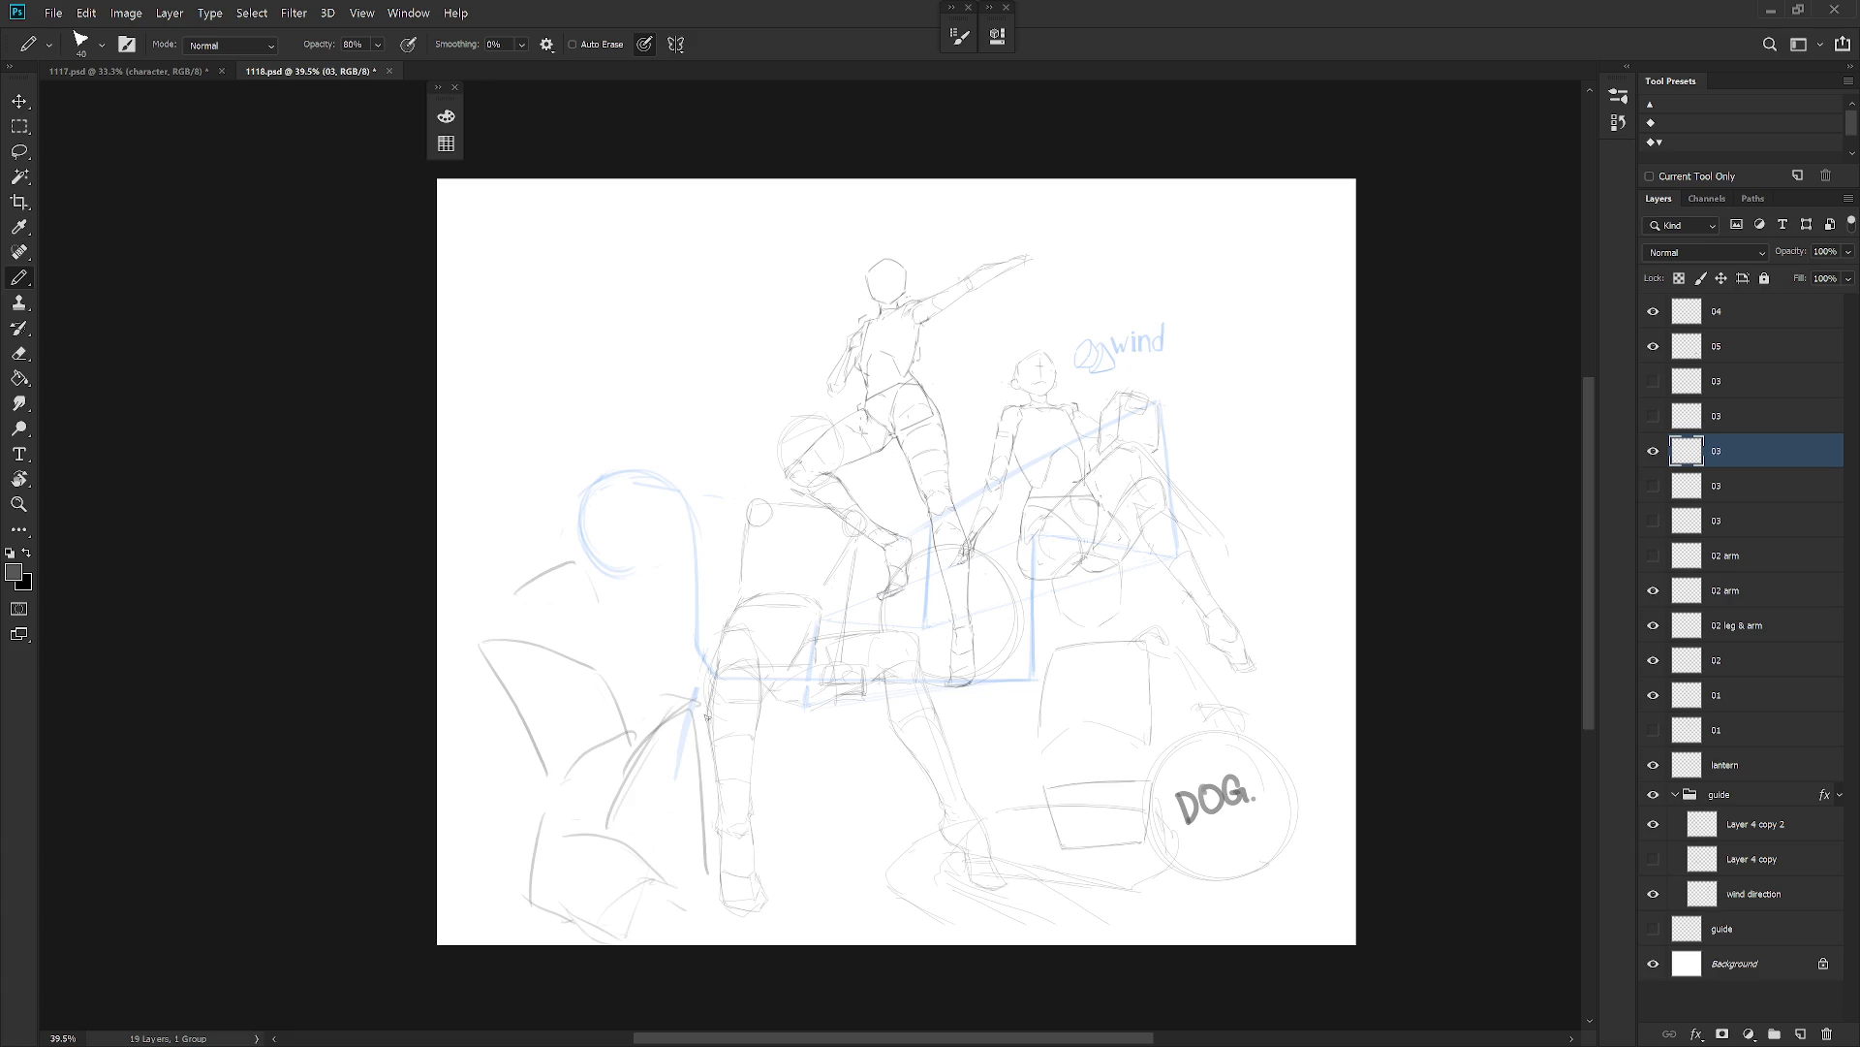
{"action": "key", "text": "ctrl+z"}
{"action": "key", "text": "ctrl+z"}
{"action": "mouse_move", "coordinate": [722, 719]}
{"action": "left_mouse_down"}
{"action": "mouse_move", "coordinate": [689, 695]}
{"action": "mouse_move", "coordinate": [678, 809]}
{"action": "mouse_move", "coordinate": [632, 849]}
{"action": "left_mouse_up"}
{"action": "key", "text": "ctrl+z"}
{"action": "key", "text": "ctrl+z"}
{"action": "mouse_move", "coordinate": [713, 723]}
{"action": "left_mouse_down"}
{"action": "mouse_move", "coordinate": [657, 843]}
{"action": "mouse_move", "coordinate": [644, 758]}
{"action": "mouse_move", "coordinate": [616, 822]}
{"action": "left_mouse_up"}
{"action": "left_click_drag", "start_coordinate": [707, 736], "coordinate": [659, 875]}
{"action": "mouse_move", "coordinate": [669, 712]}
{"action": "left_mouse_down"}
{"action": "mouse_move", "coordinate": [621, 800]}
{"action": "mouse_move", "coordinate": [632, 762]}
{"action": "left_mouse_up"}
{"action": "left_click_drag", "start_coordinate": [505, 652], "coordinate": [457, 903]}
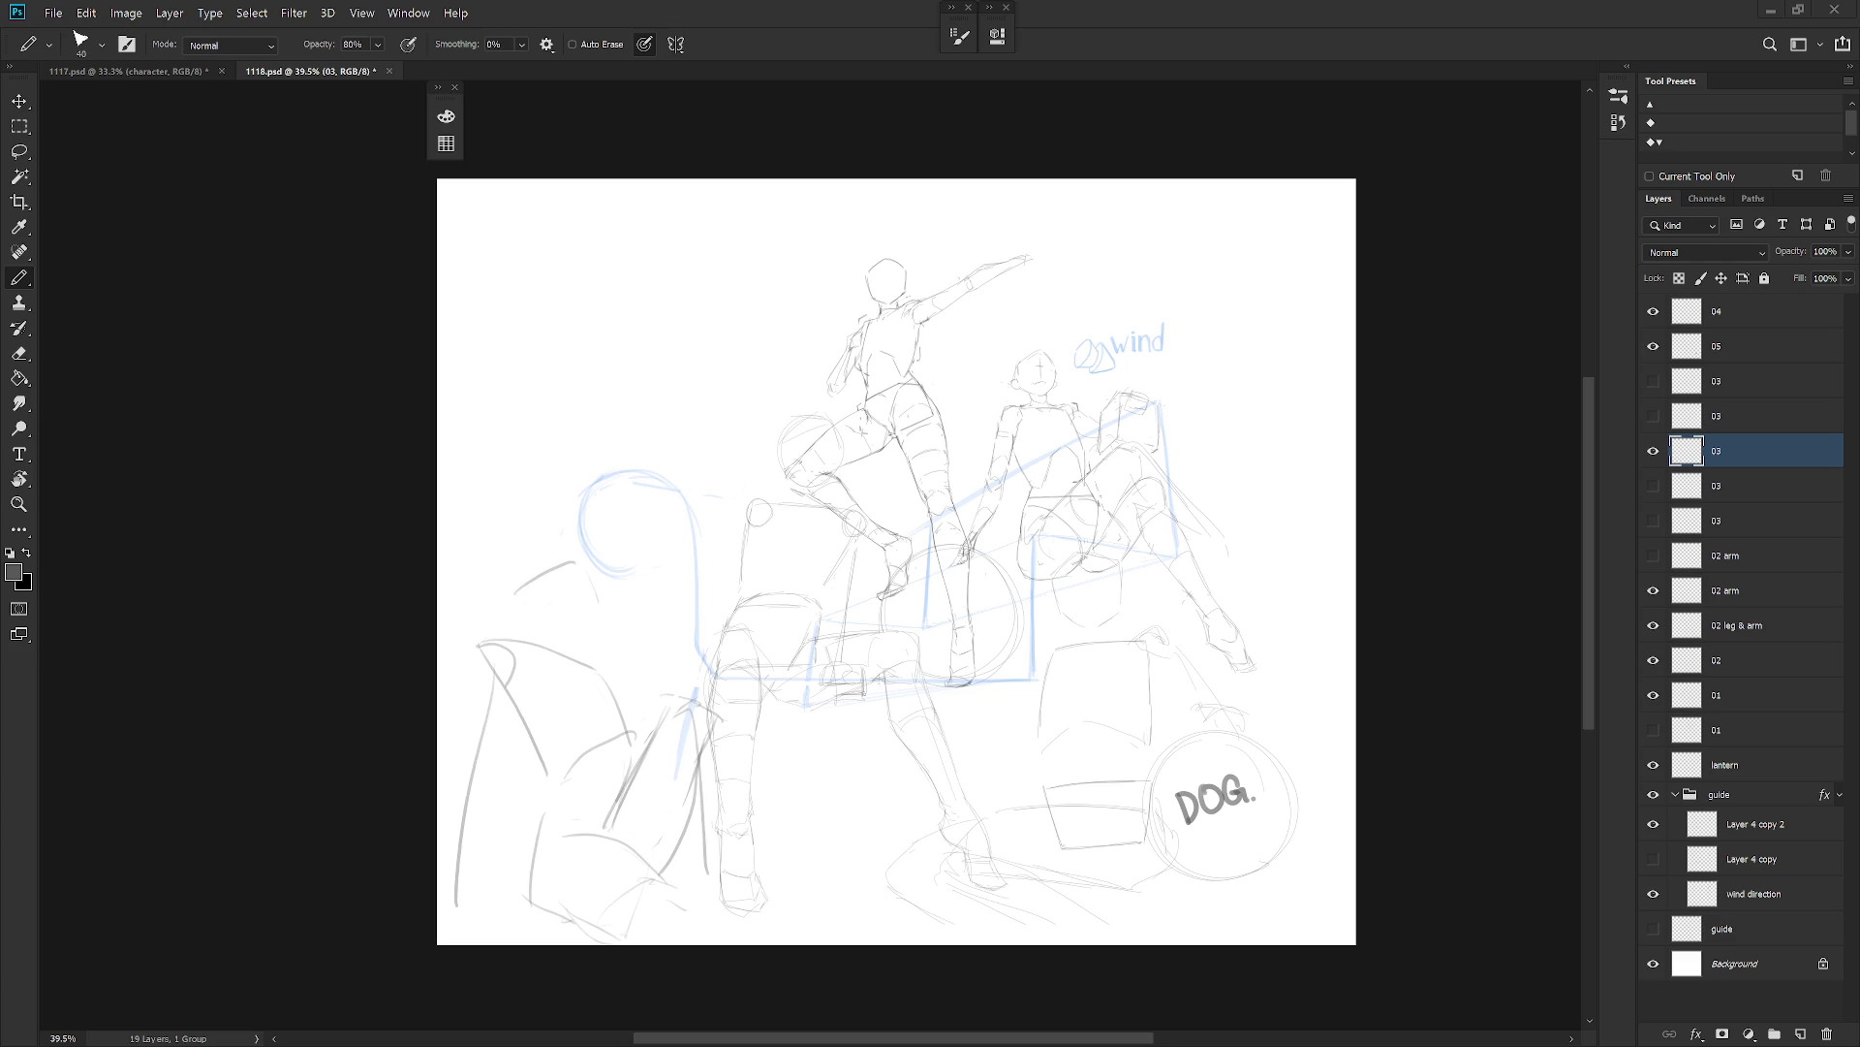
{"action": "key", "text": "ctrl+comma"}
Create another layer named 03 and pencil a box at the upper left.
{"action": "key", "text": "ctrl+shift+n"}
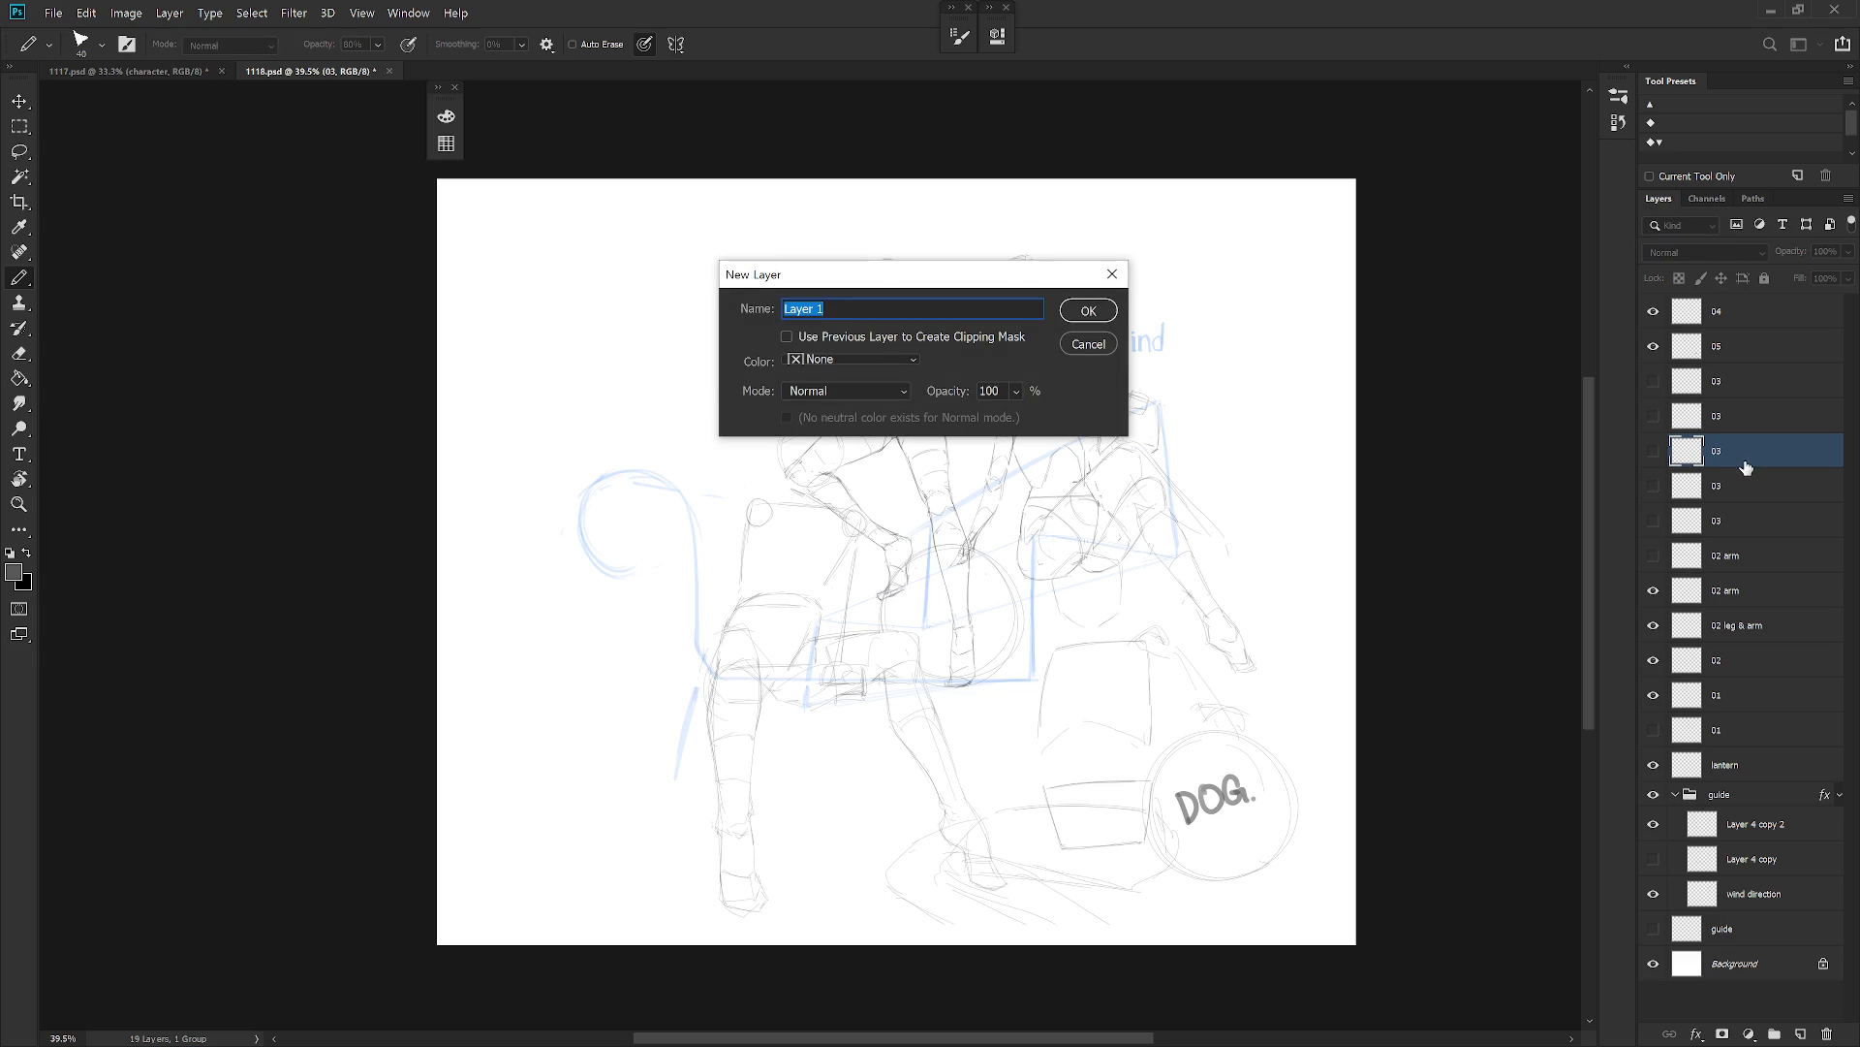
{"action": "type", "text": "03"}
{"action": "key", "text": "Return"}
{"action": "left_click_drag", "start_coordinate": [557, 414], "coordinate": [608, 467]}
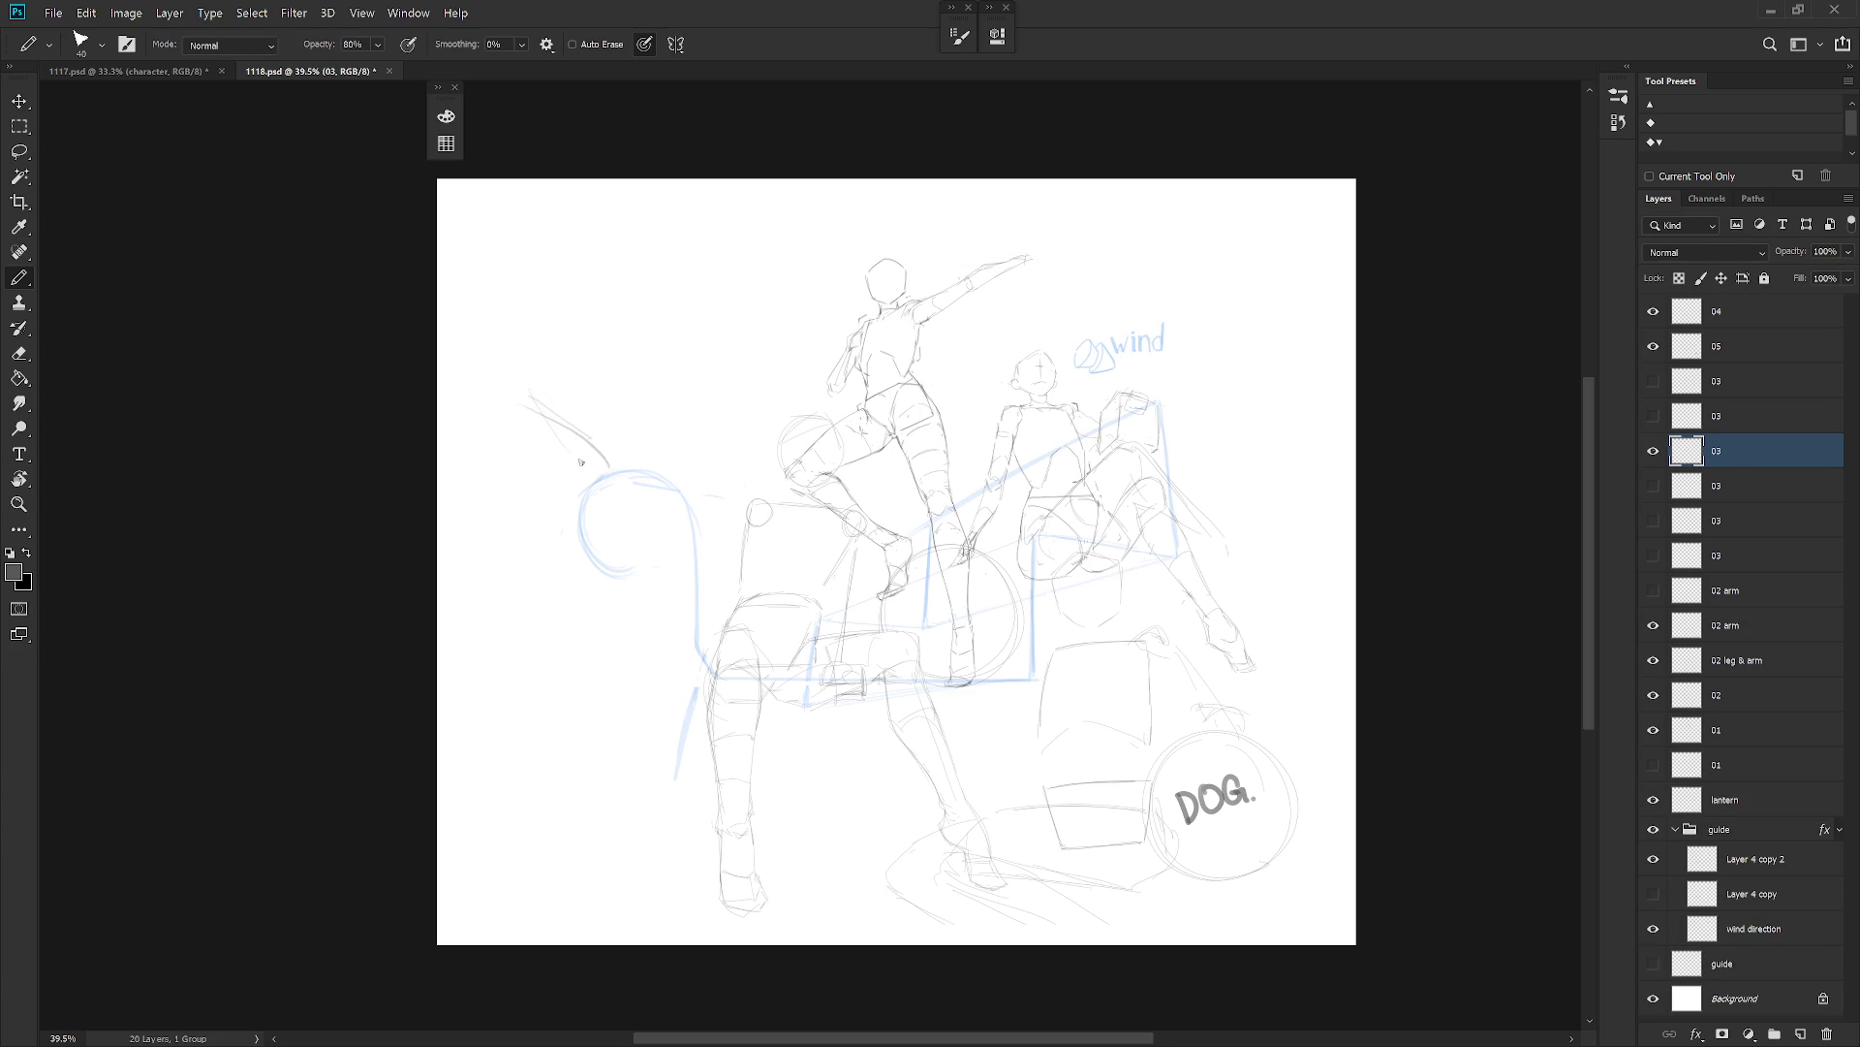
{"action": "mouse_move", "coordinate": [464, 465]}
{"action": "left_mouse_down"}
{"action": "mouse_move", "coordinate": [576, 438]}
{"action": "mouse_move", "coordinate": [502, 560]}
{"action": "left_mouse_up"}
{"action": "left_click_drag", "start_coordinate": [575, 441], "coordinate": [578, 533]}
{"action": "left_click_drag", "start_coordinate": [463, 513], "coordinate": [585, 558]}
{"action": "left_click_drag", "start_coordinate": [585, 421], "coordinate": [647, 480]}
Erase the stray diagonals and sketch a smaller box below the first.
{"action": "key", "text": "e"}
{"action": "left_click_drag", "start_coordinate": [531, 392], "coordinate": [656, 489]}
{"action": "key", "text": "b"}
{"action": "mouse_move", "coordinate": [531, 613]}
{"action": "left_mouse_down"}
{"action": "mouse_move", "coordinate": [532, 678]}
{"action": "mouse_move", "coordinate": [607, 593]}
{"action": "mouse_move", "coordinate": [608, 651]}
{"action": "left_mouse_up"}
{"action": "key", "text": "ctrl+z"}
{"action": "key", "text": "ctrl+z"}
{"action": "mouse_move", "coordinate": [503, 616]}
{"action": "left_mouse_down"}
{"action": "mouse_move", "coordinate": [502, 679]}
{"action": "mouse_move", "coordinate": [575, 595]}
{"action": "left_mouse_up"}
{"action": "mouse_move", "coordinate": [587, 590]}
{"action": "left_mouse_down"}
{"action": "mouse_move", "coordinate": [550, 670]}
{"action": "mouse_move", "coordinate": [572, 659]}
{"action": "left_mouse_up"}
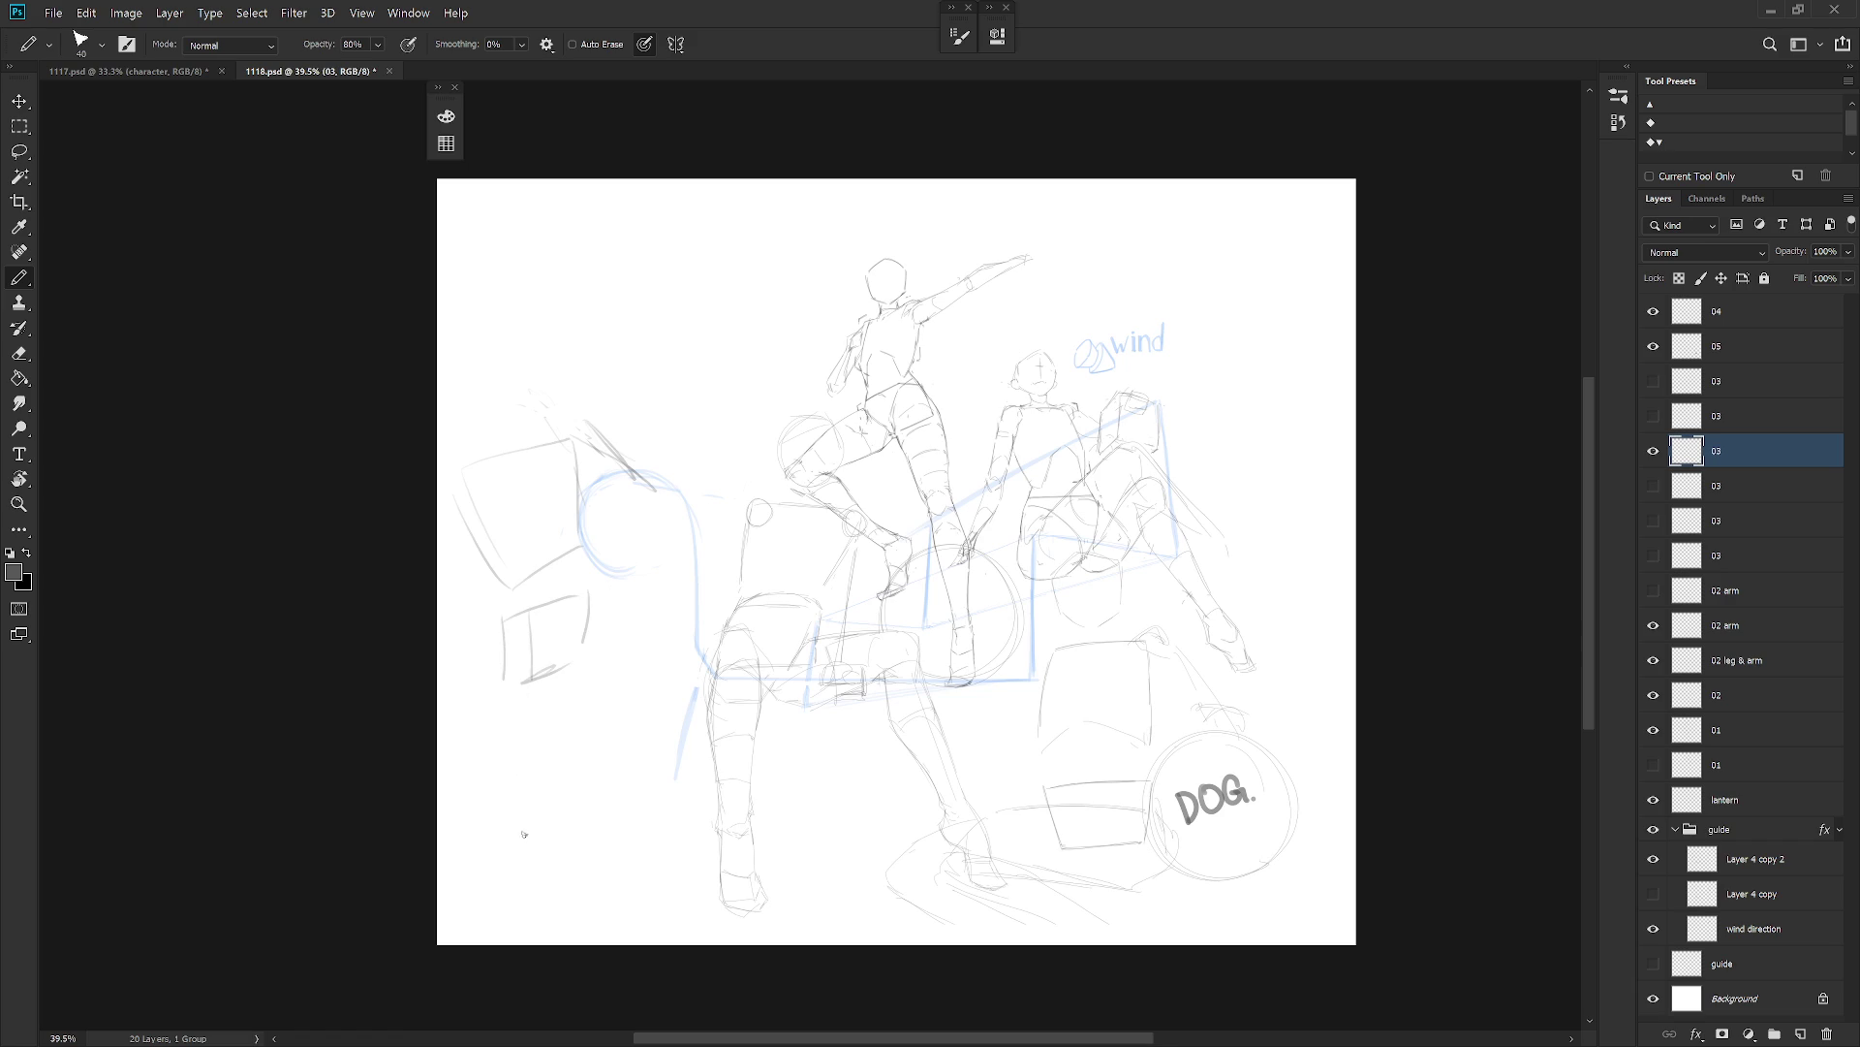
Sketch the standing figure's leg and body lines, then delete this 03 layer.
{"action": "left_click_drag", "start_coordinate": [524, 912], "coordinate": [568, 930]}
{"action": "mouse_move", "coordinate": [531, 655]}
{"action": "left_mouse_down"}
{"action": "mouse_move", "coordinate": [558, 679]}
{"action": "mouse_move", "coordinate": [501, 690]}
{"action": "mouse_move", "coordinate": [552, 758]}
{"action": "left_mouse_up"}
{"action": "left_click_drag", "start_coordinate": [578, 692], "coordinate": [585, 747]}
{"action": "left_click_drag", "start_coordinate": [612, 647], "coordinate": [603, 731]}
{"action": "left_click_drag", "start_coordinate": [558, 814], "coordinate": [620, 916]}
{"action": "left_click_drag", "start_coordinate": [613, 787], "coordinate": [664, 899]}
{"action": "key", "text": "ctrl+z"}
{"action": "mouse_move", "coordinate": [586, 765]}
{"action": "left_mouse_down"}
{"action": "mouse_move", "coordinate": [637, 923]}
{"action": "mouse_move", "coordinate": [625, 894]}
{"action": "left_mouse_up"}
{"action": "mouse_move", "coordinate": [503, 503]}
{"action": "left_mouse_down"}
{"action": "mouse_move", "coordinate": [575, 450]}
{"action": "mouse_move", "coordinate": [558, 431]}
{"action": "mouse_move", "coordinate": [584, 465]}
{"action": "left_mouse_up"}
{"action": "key", "text": "Delete"}
Cycle the 03 layer variants, hiding the circle-and-box sketch.
{"action": "left_click", "coordinate": [1653, 446]}
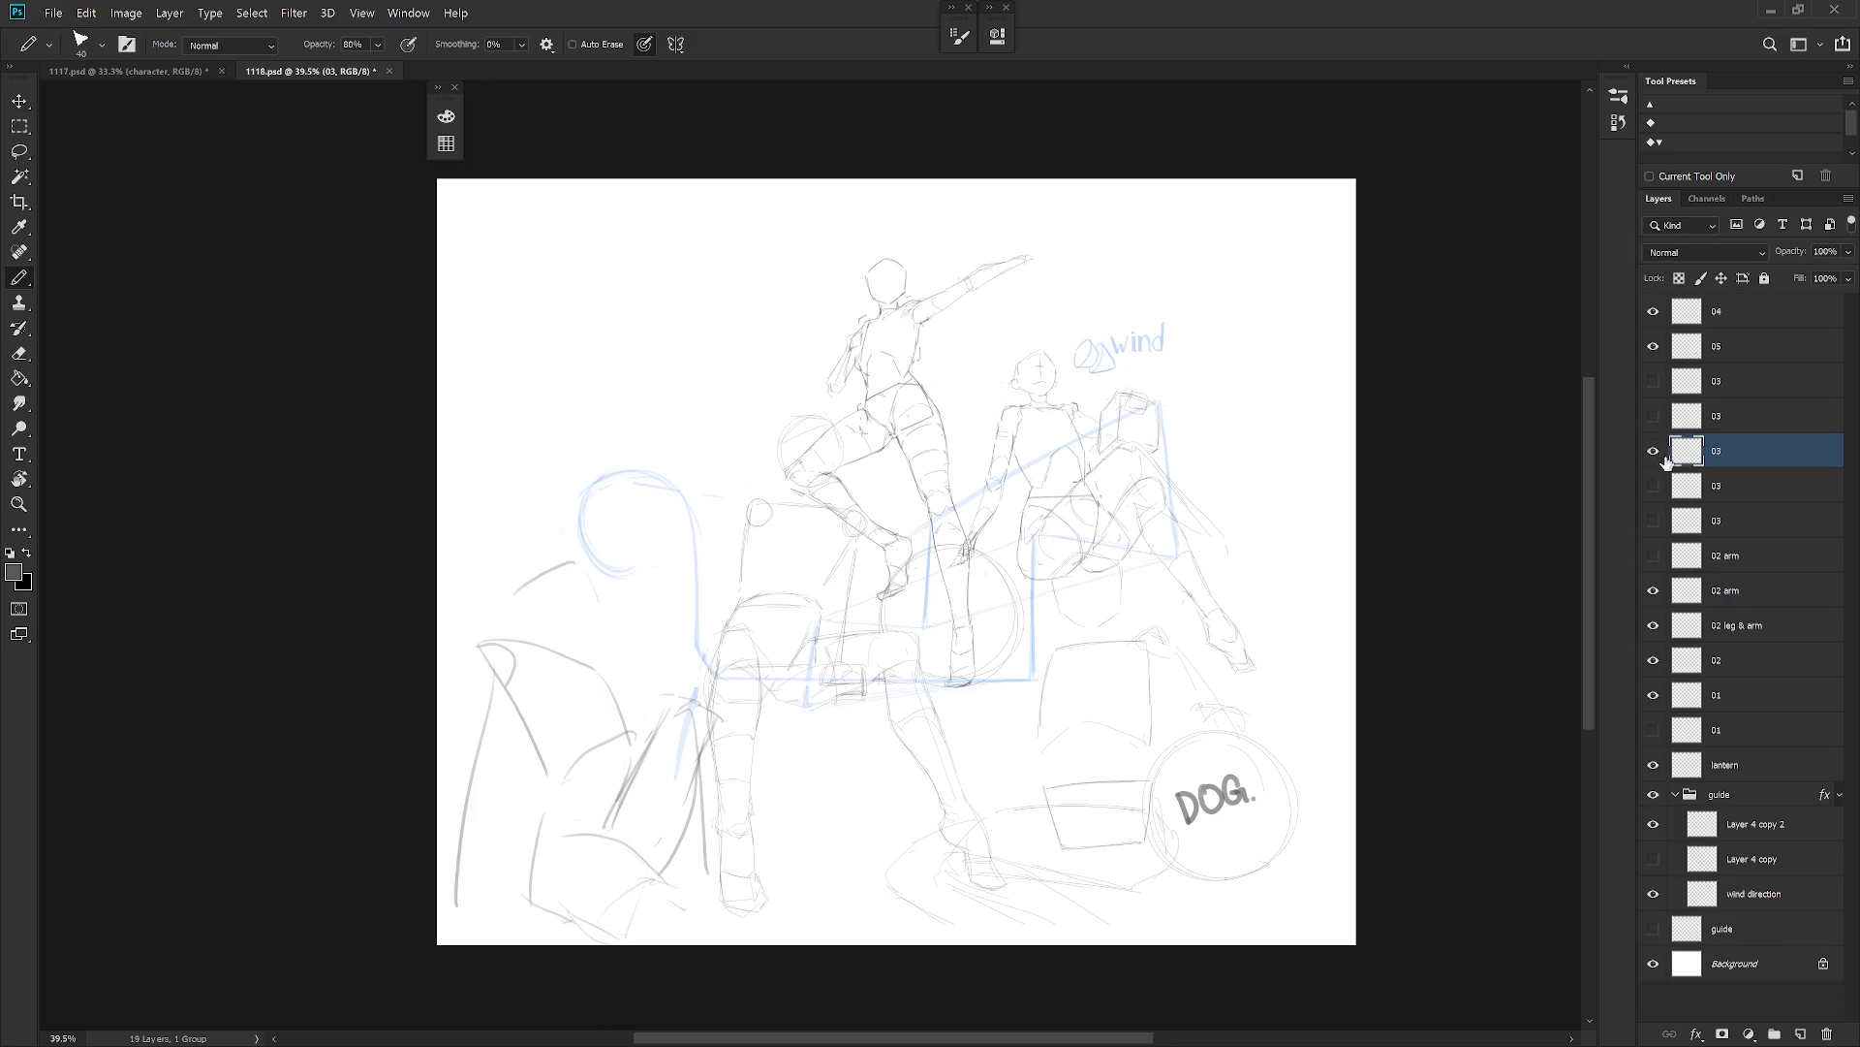
{"action": "left_click", "coordinate": [1653, 450]}
{"action": "left_click", "coordinate": [1653, 485]}
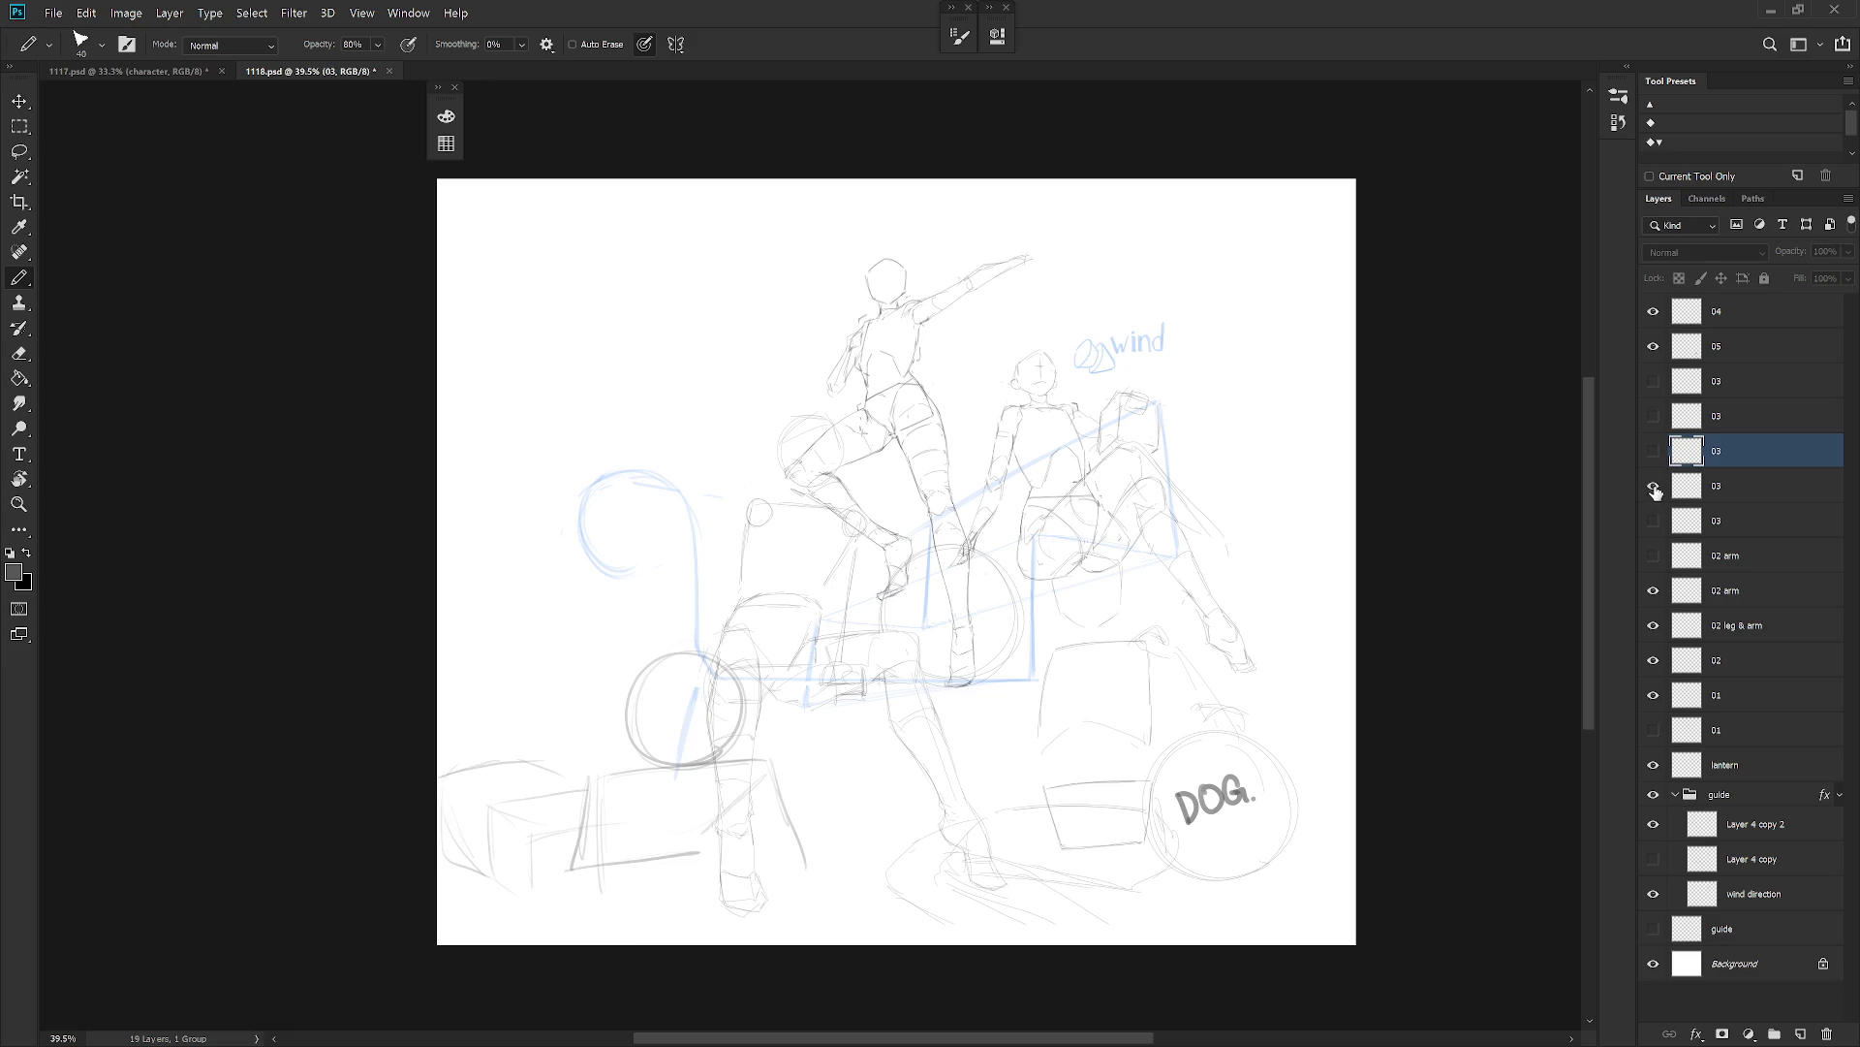
{"action": "left_click", "coordinate": [1653, 485]}
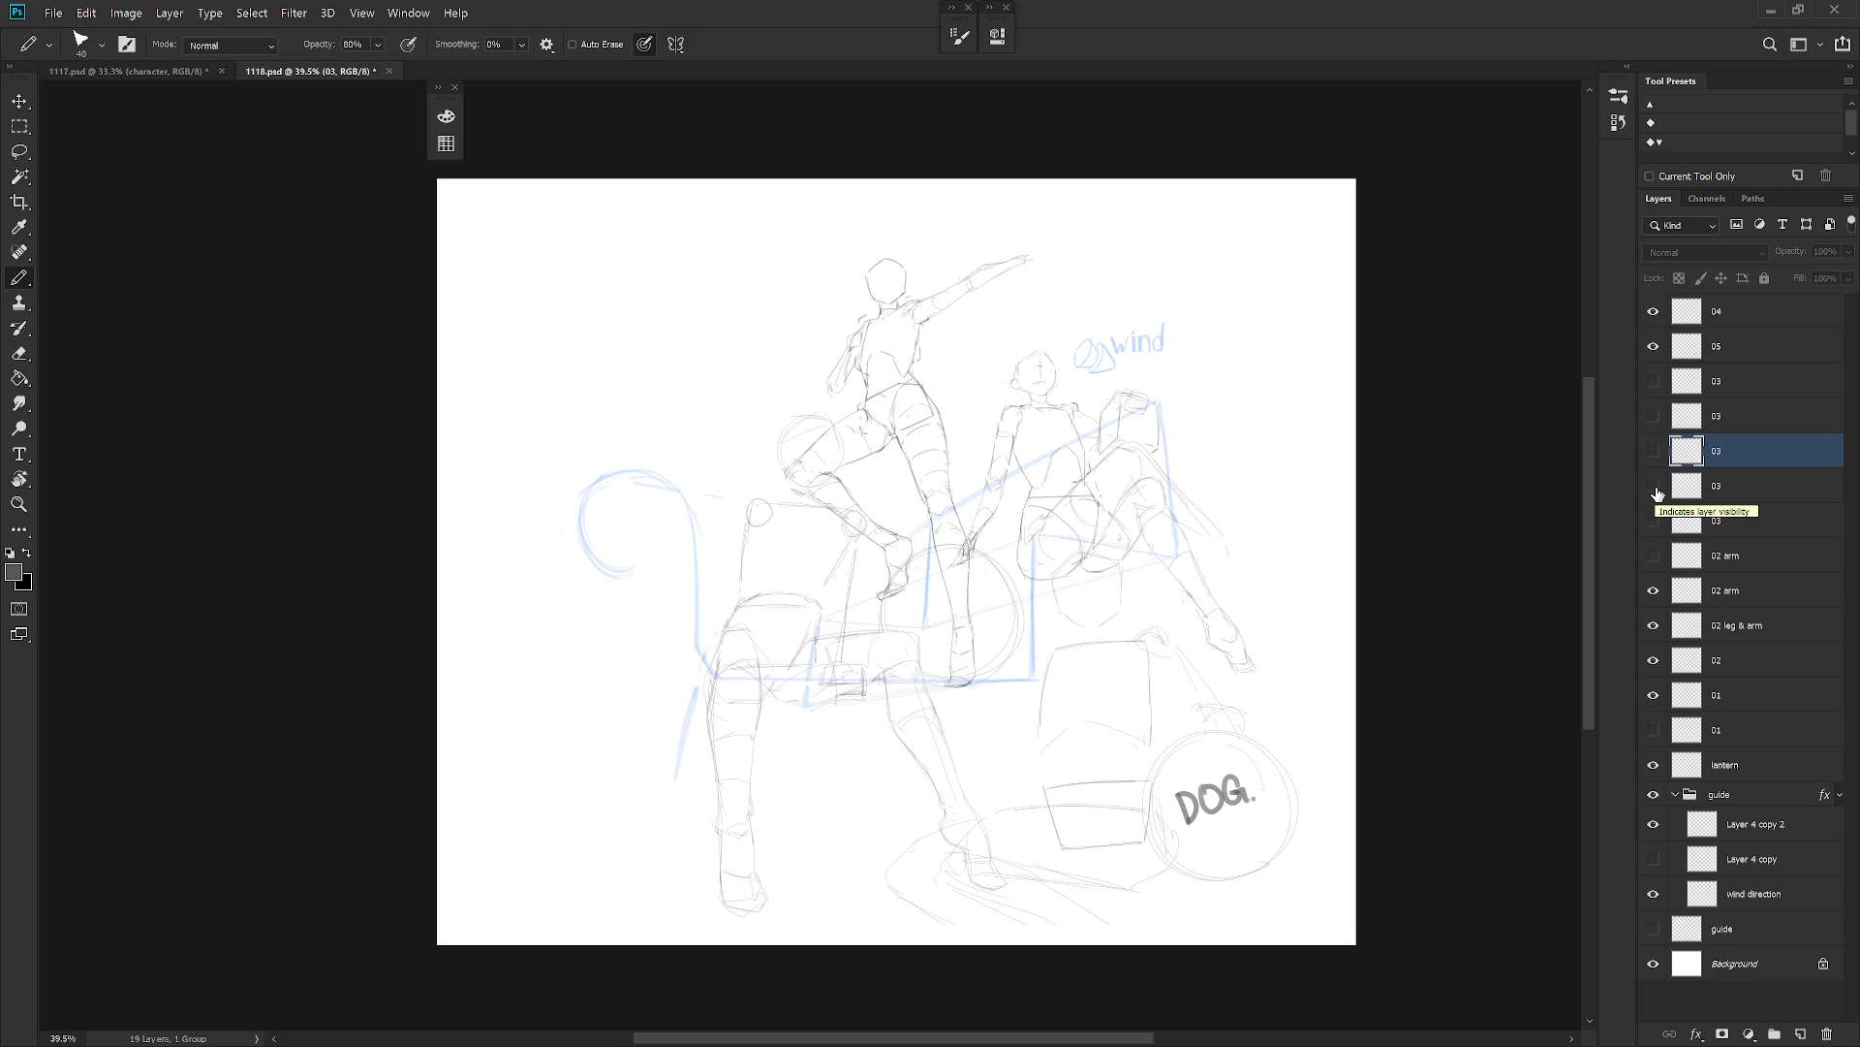
Save, then add a new layer named del above layer 04.
{"action": "left_click", "coordinate": [1768, 320]}
{"action": "key", "text": "ctrl+shift+n"}
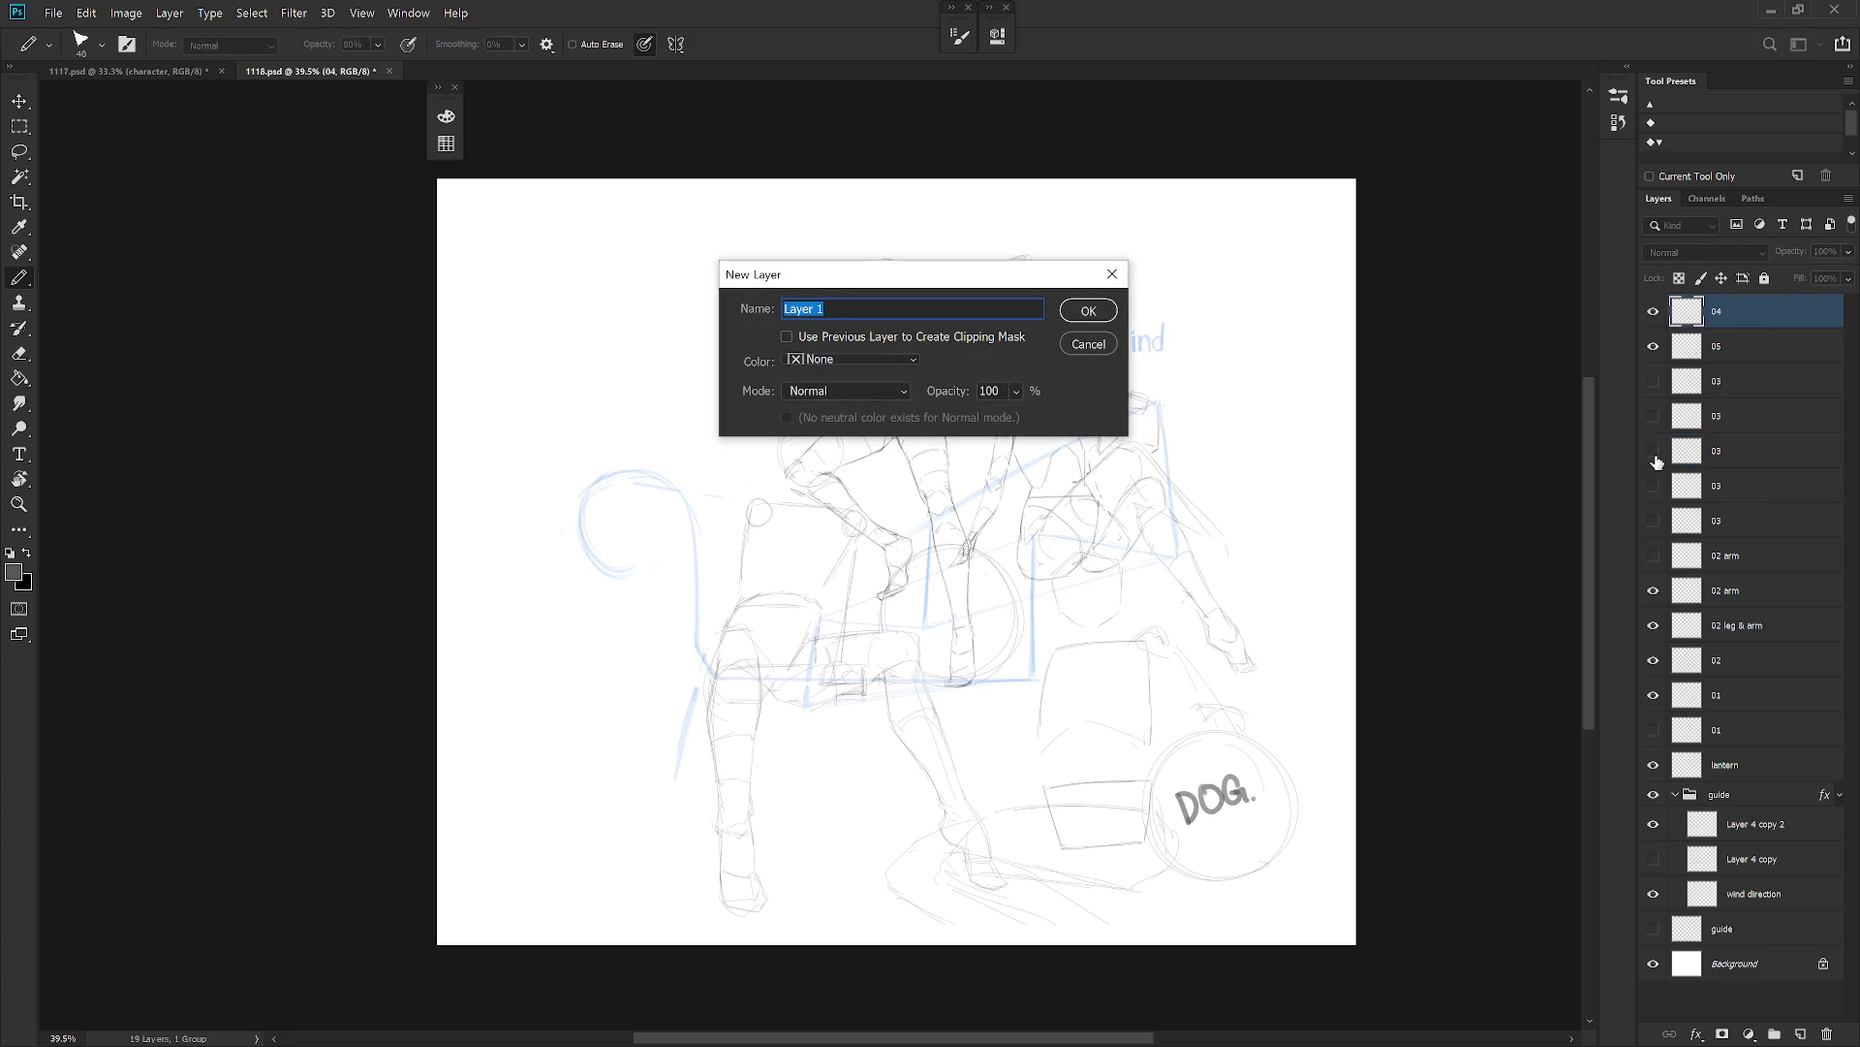
{"action": "key", "text": "Escape"}
{"action": "key", "text": "ctrl+s"}
{"action": "key", "text": "ctrl+shift+n"}
{"action": "type", "text": "del"}
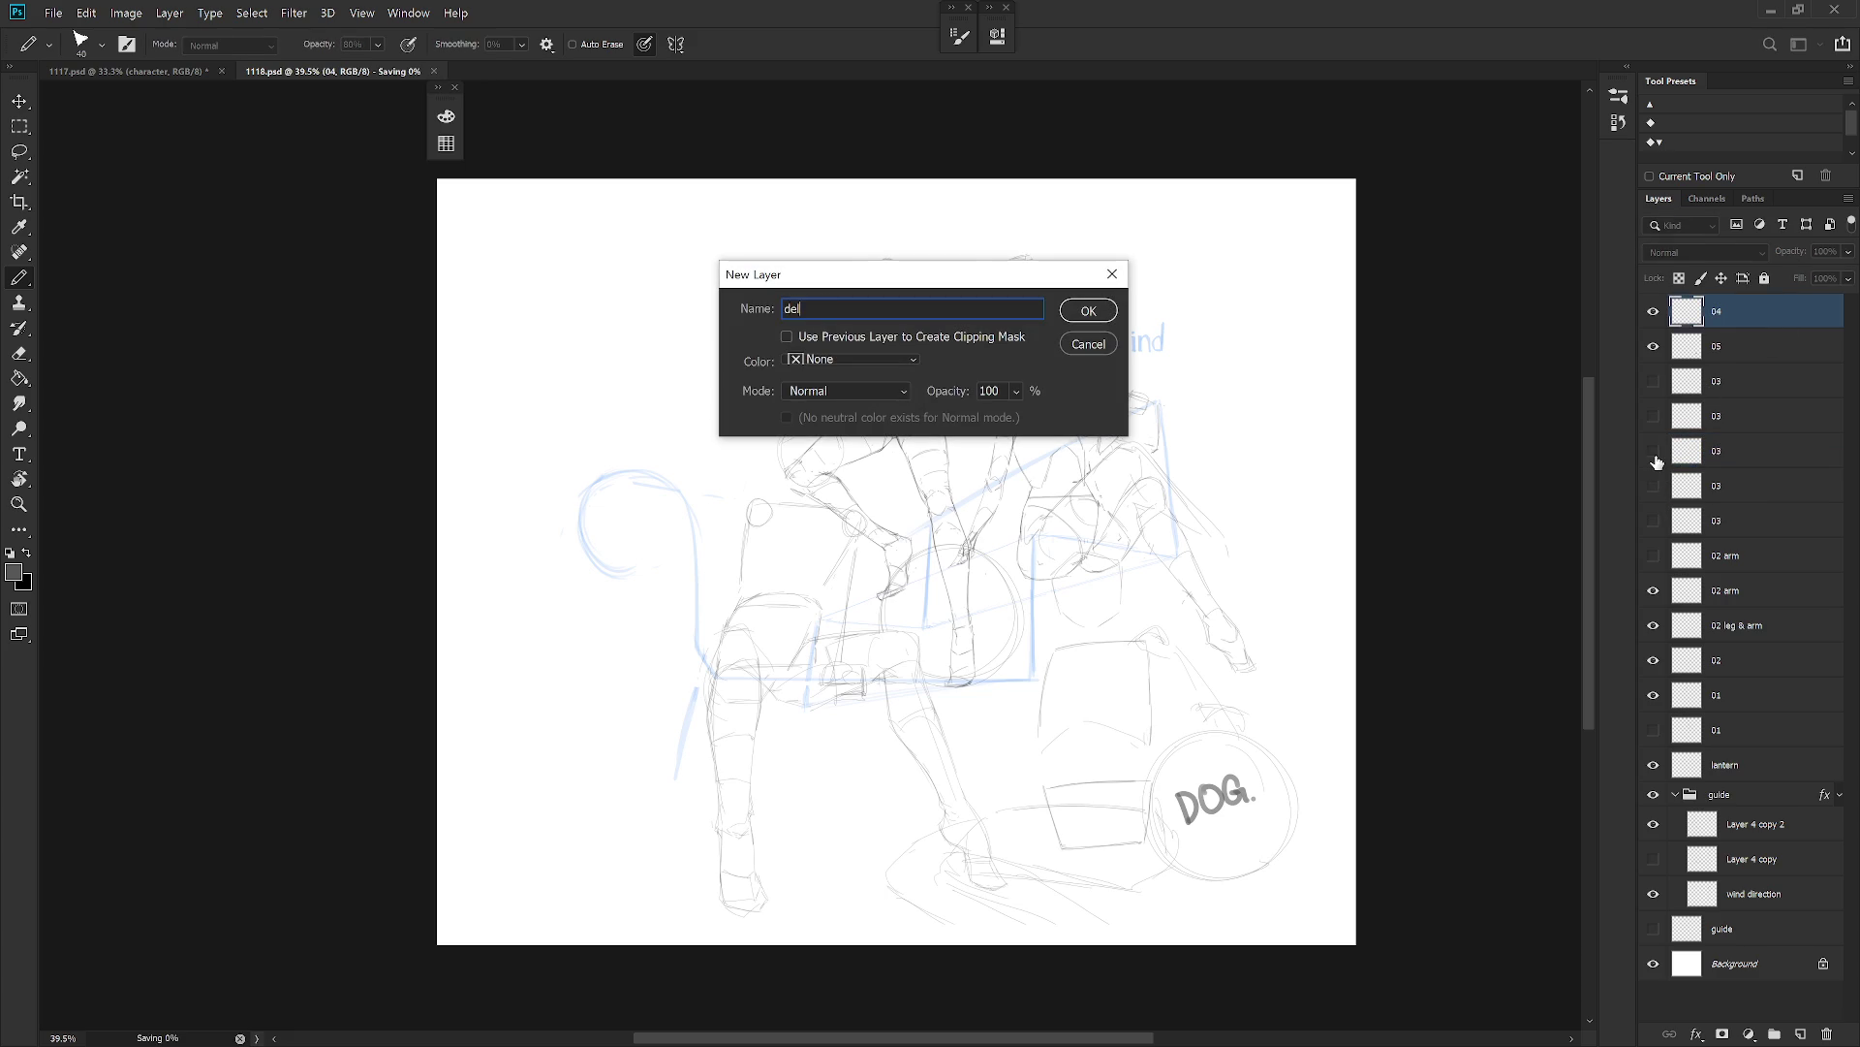
{"action": "key", "text": "Return"}
Save and close the 1117.psd document.
{"action": "left_click", "coordinate": [175, 71]}
{"action": "key", "text": "ctrl+s"}
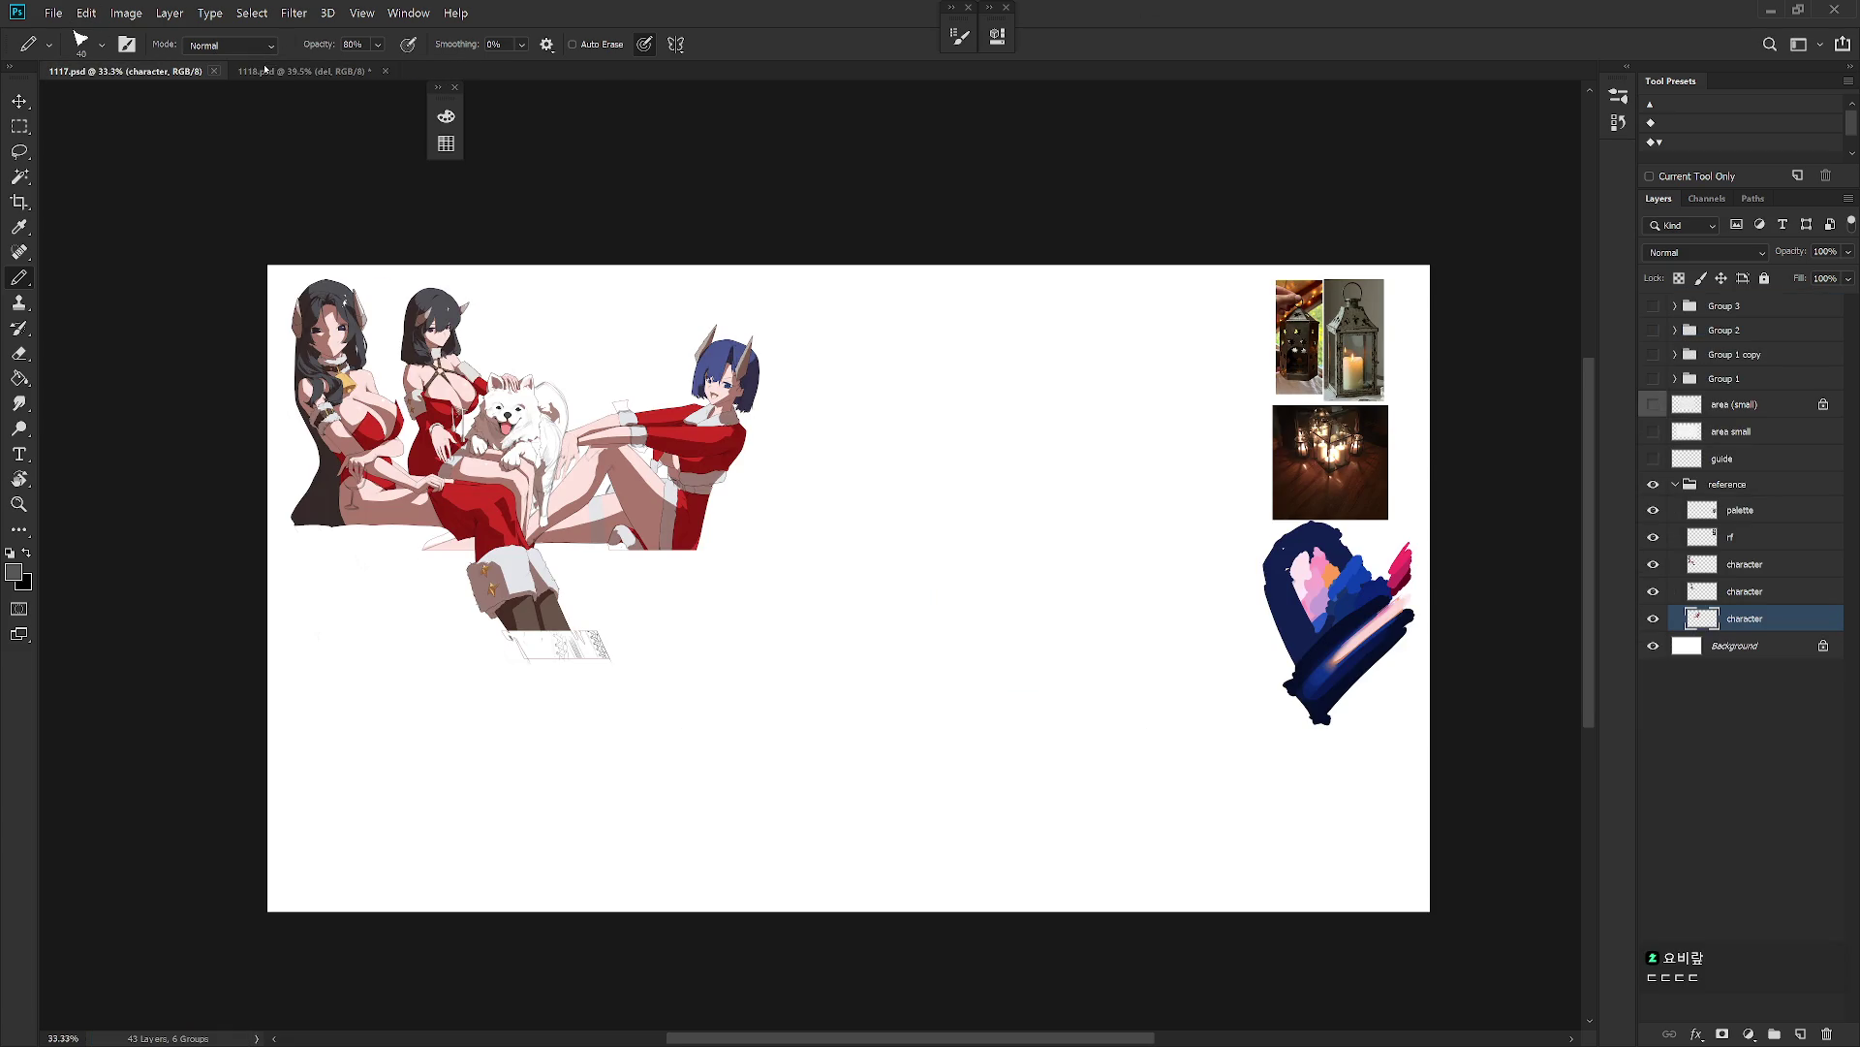
{"action": "left_click", "coordinate": [215, 71]}
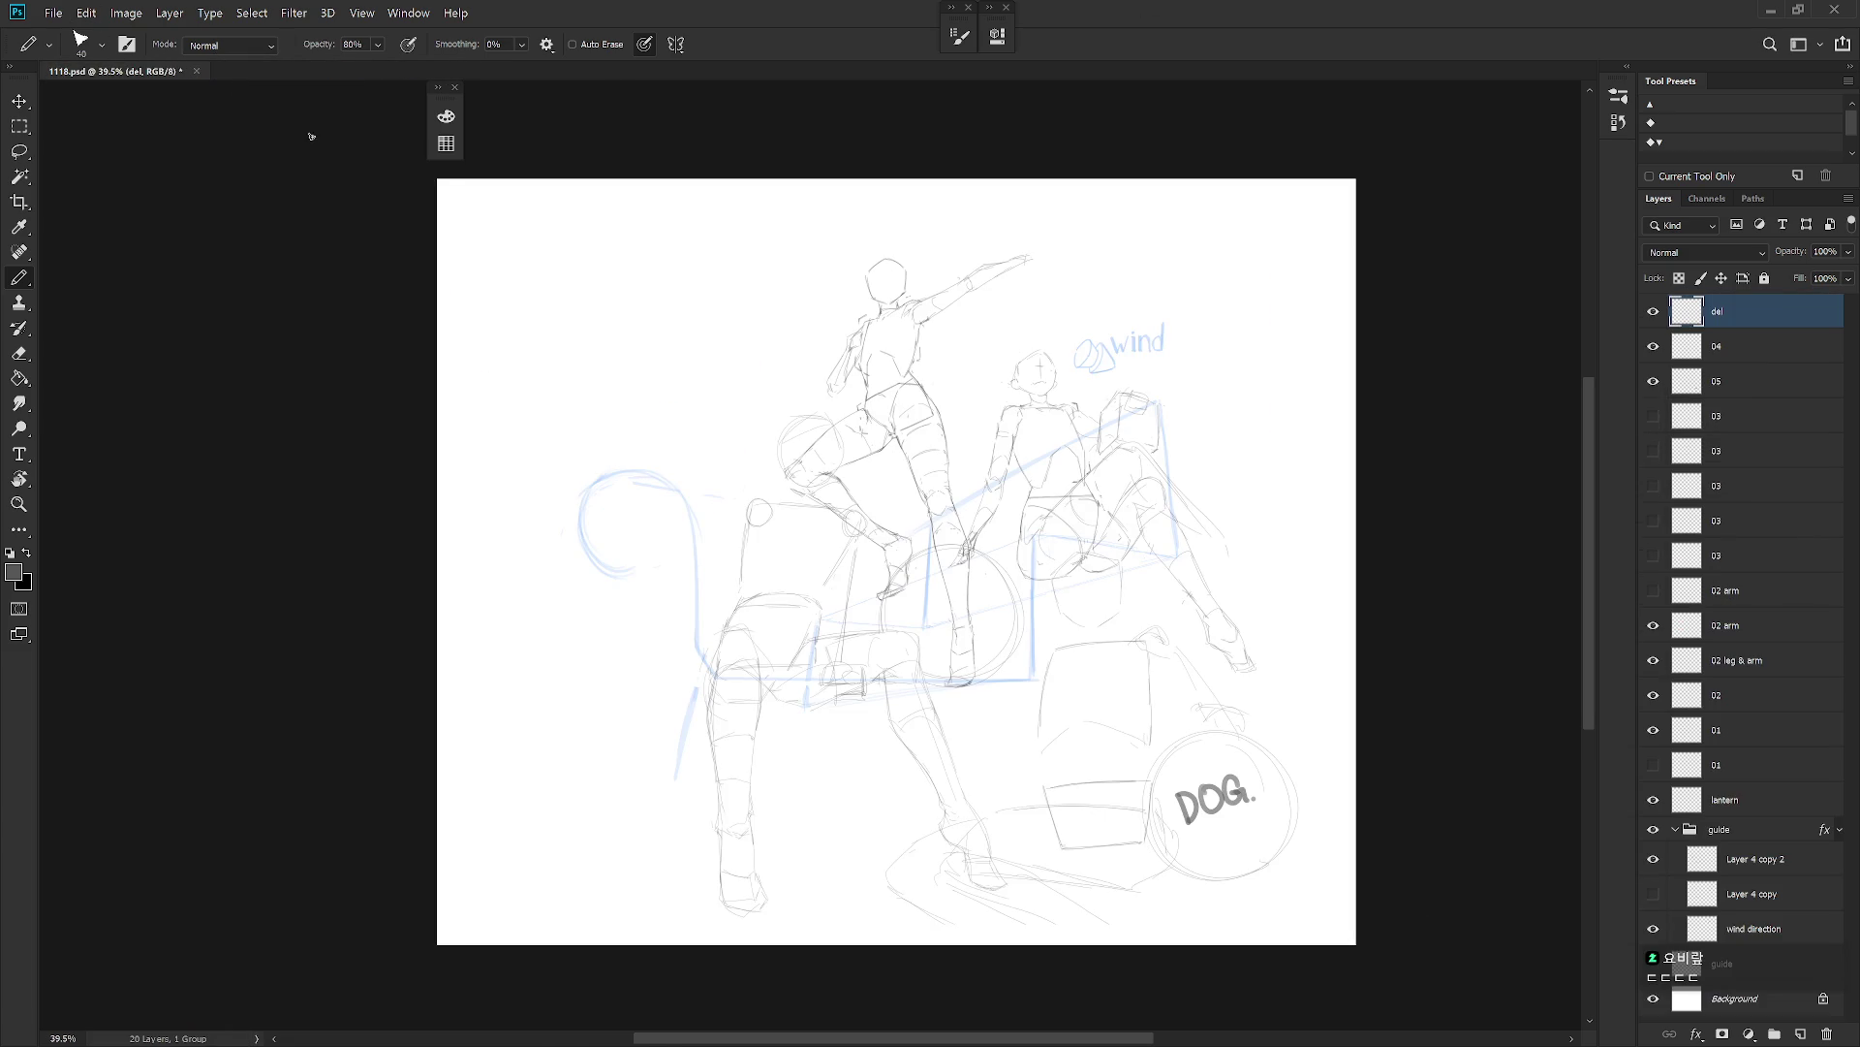
Compare the 03 rock variants, leaving the circle-and-box sketch visible.
{"action": "scroll", "coordinate": [1326, 629], "scroll_direction": "up", "scroll_amount": 1}
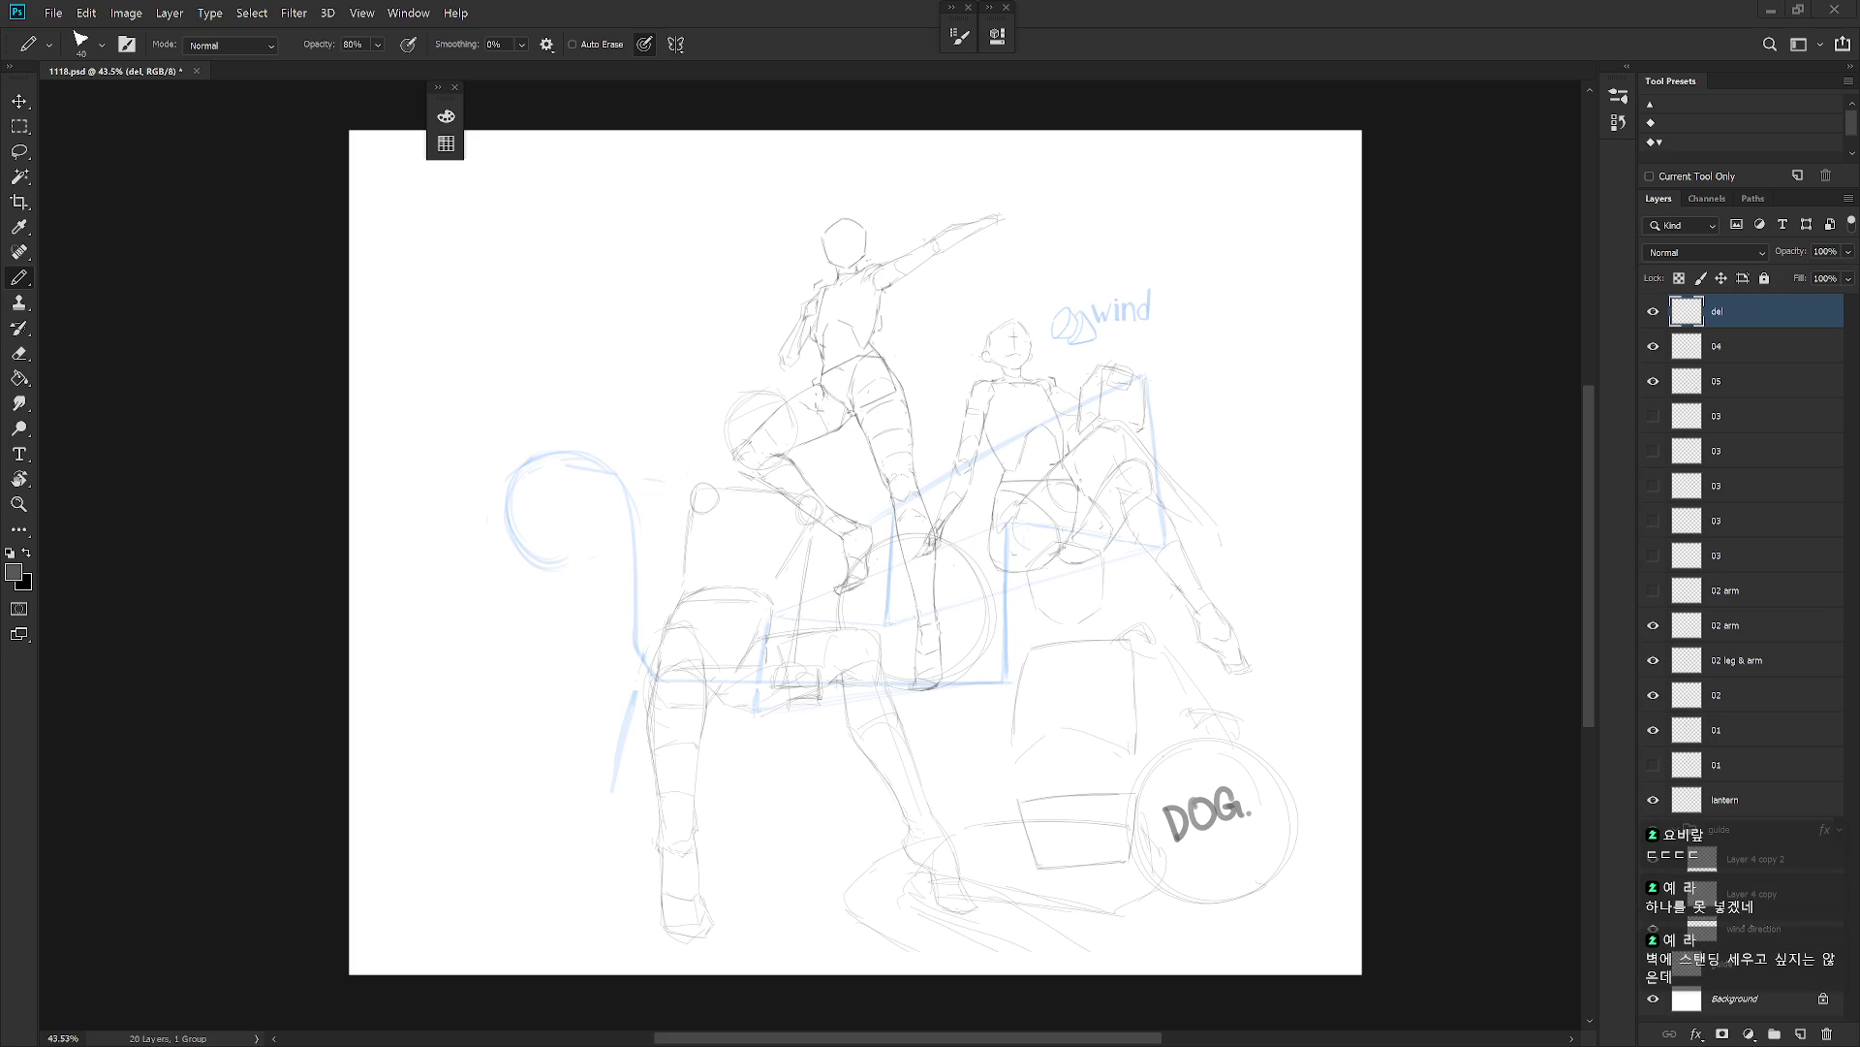
{"action": "left_click", "coordinate": [1653, 485]}
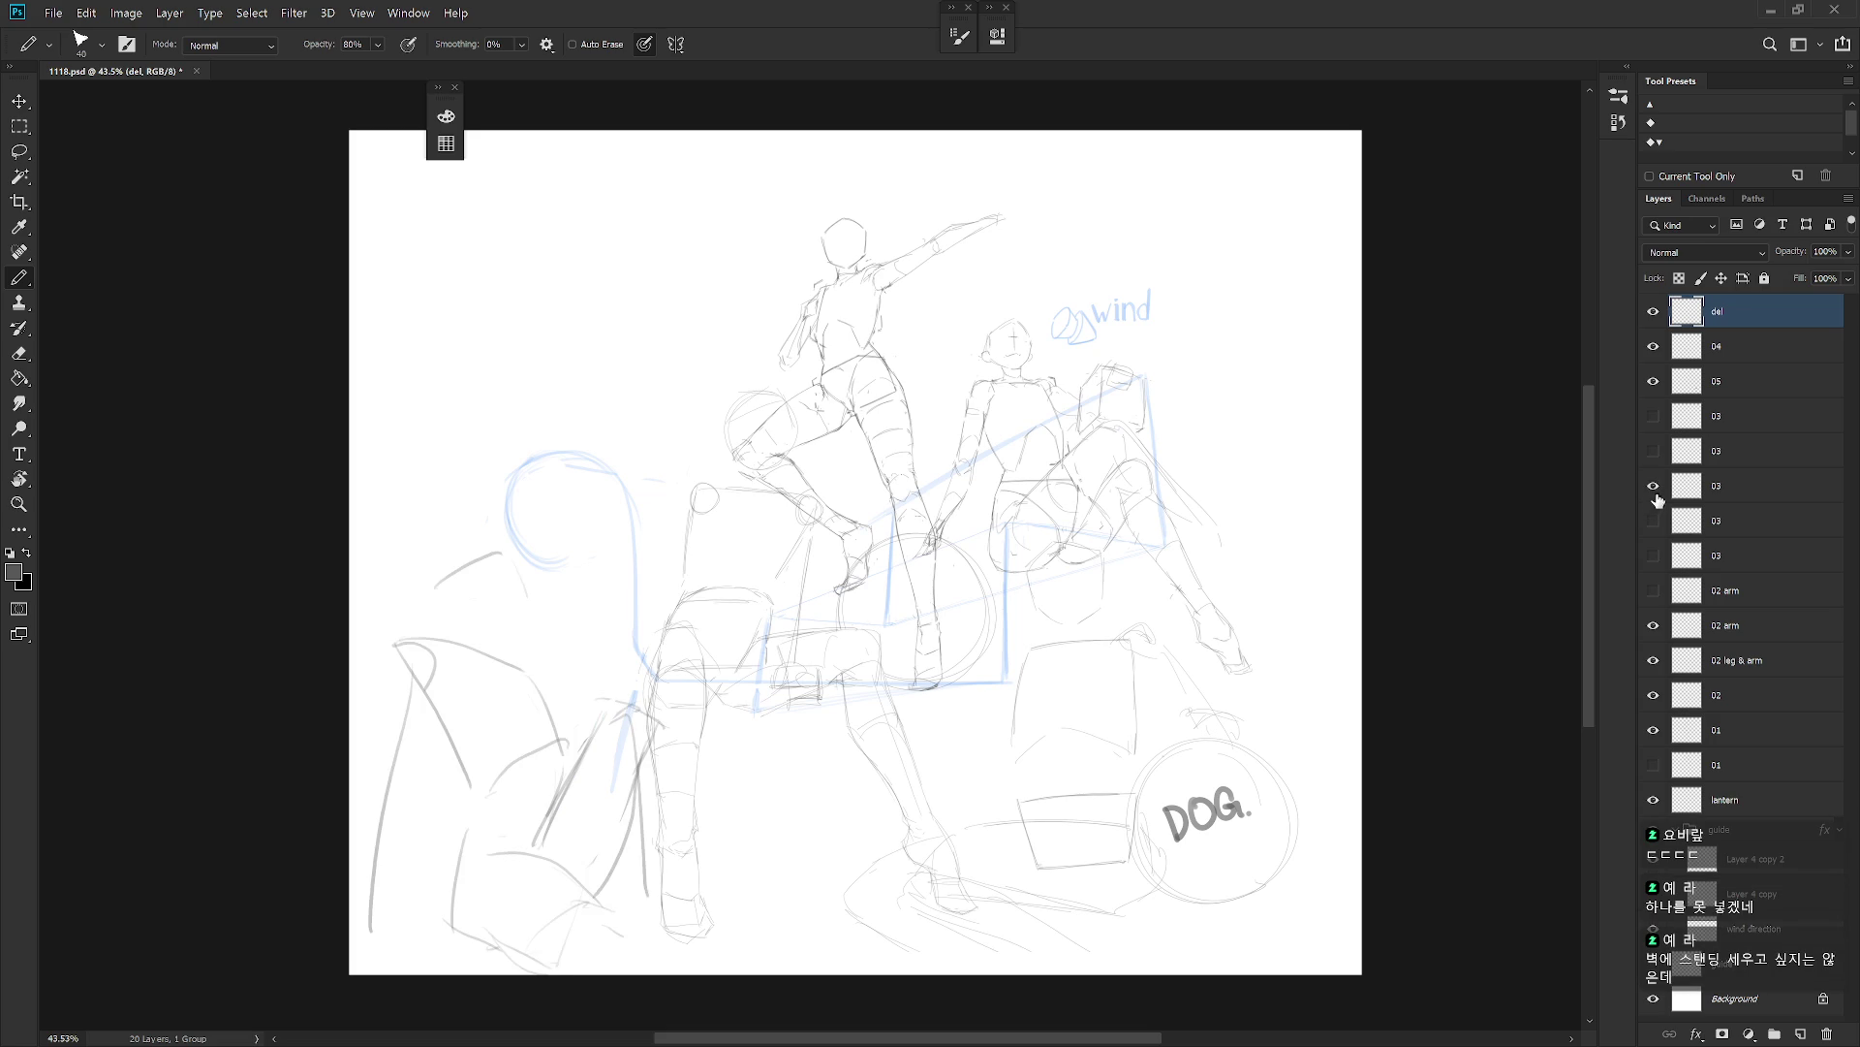
{"action": "left_click", "coordinate": [1653, 486]}
{"action": "left_click", "coordinate": [1653, 520]}
{"action": "left_click", "coordinate": [1653, 521]}
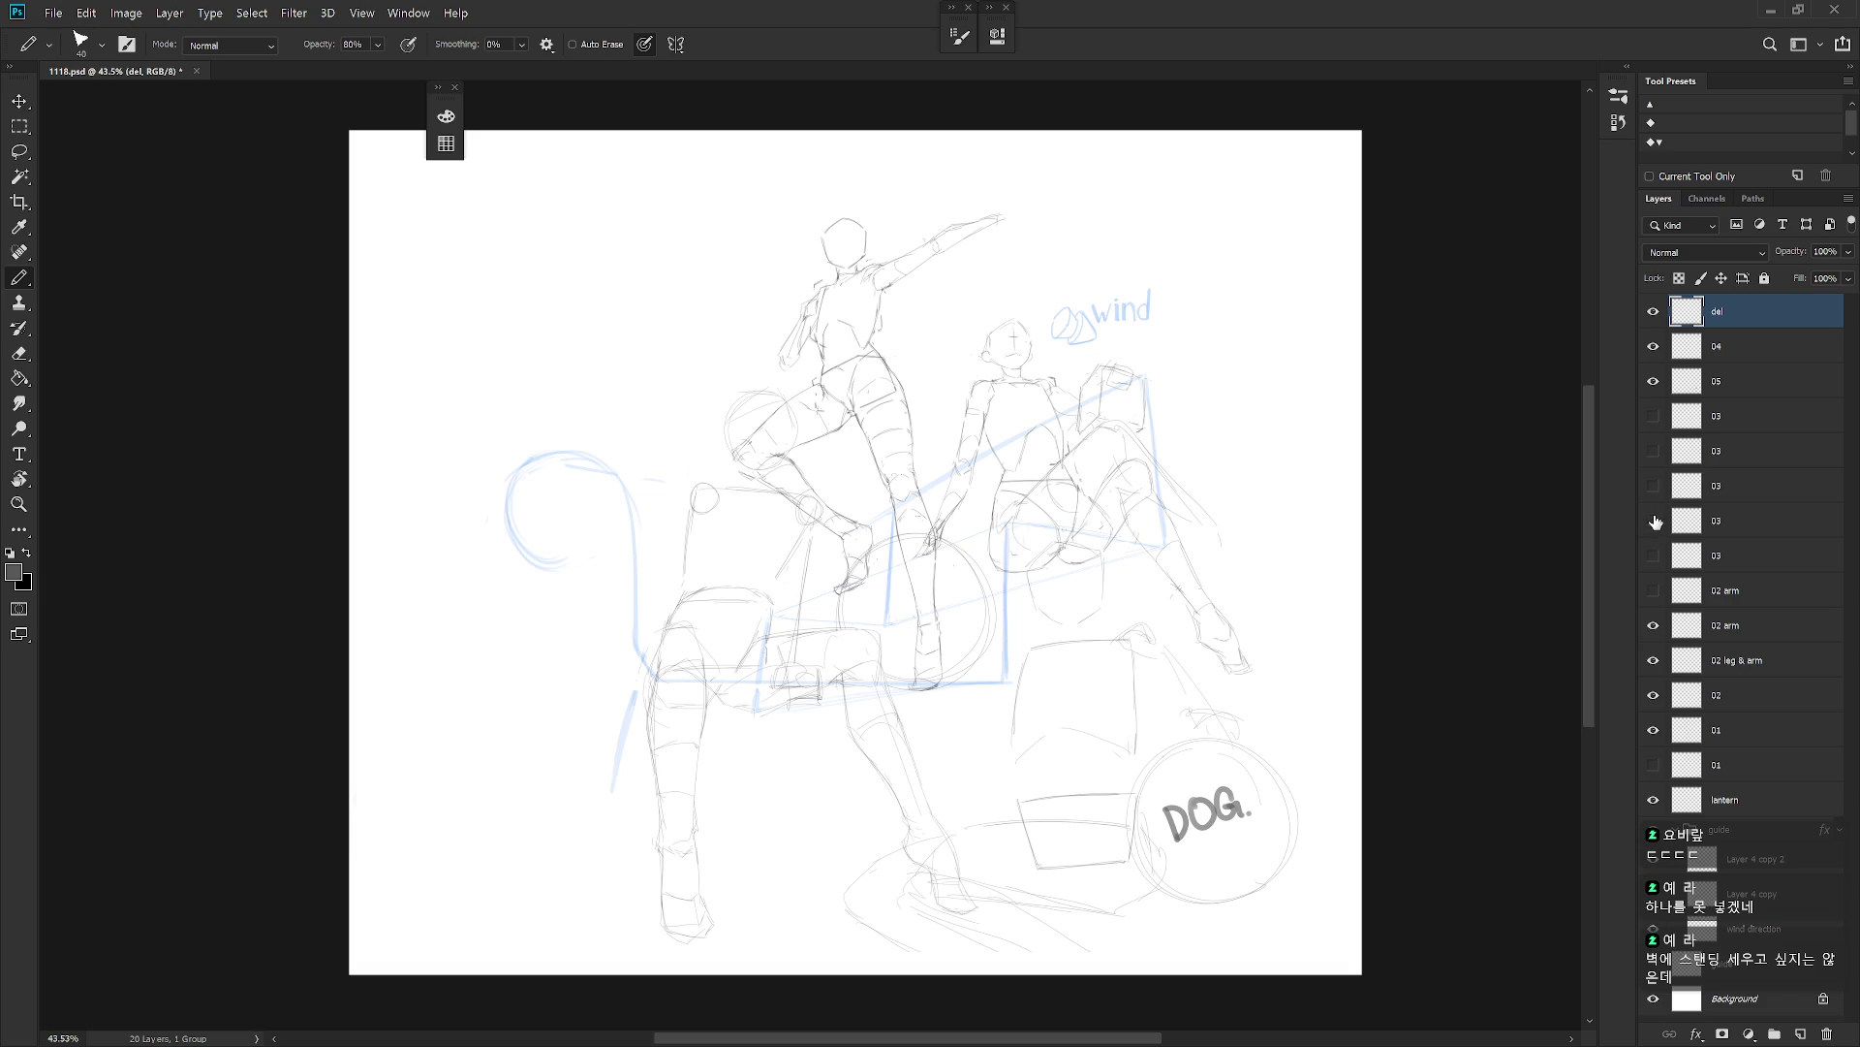
{"action": "left_click", "coordinate": [1653, 520]}
Select that 03 layer and drag its sketch right toward the centre.
{"action": "left_click", "coordinate": [1730, 521]}
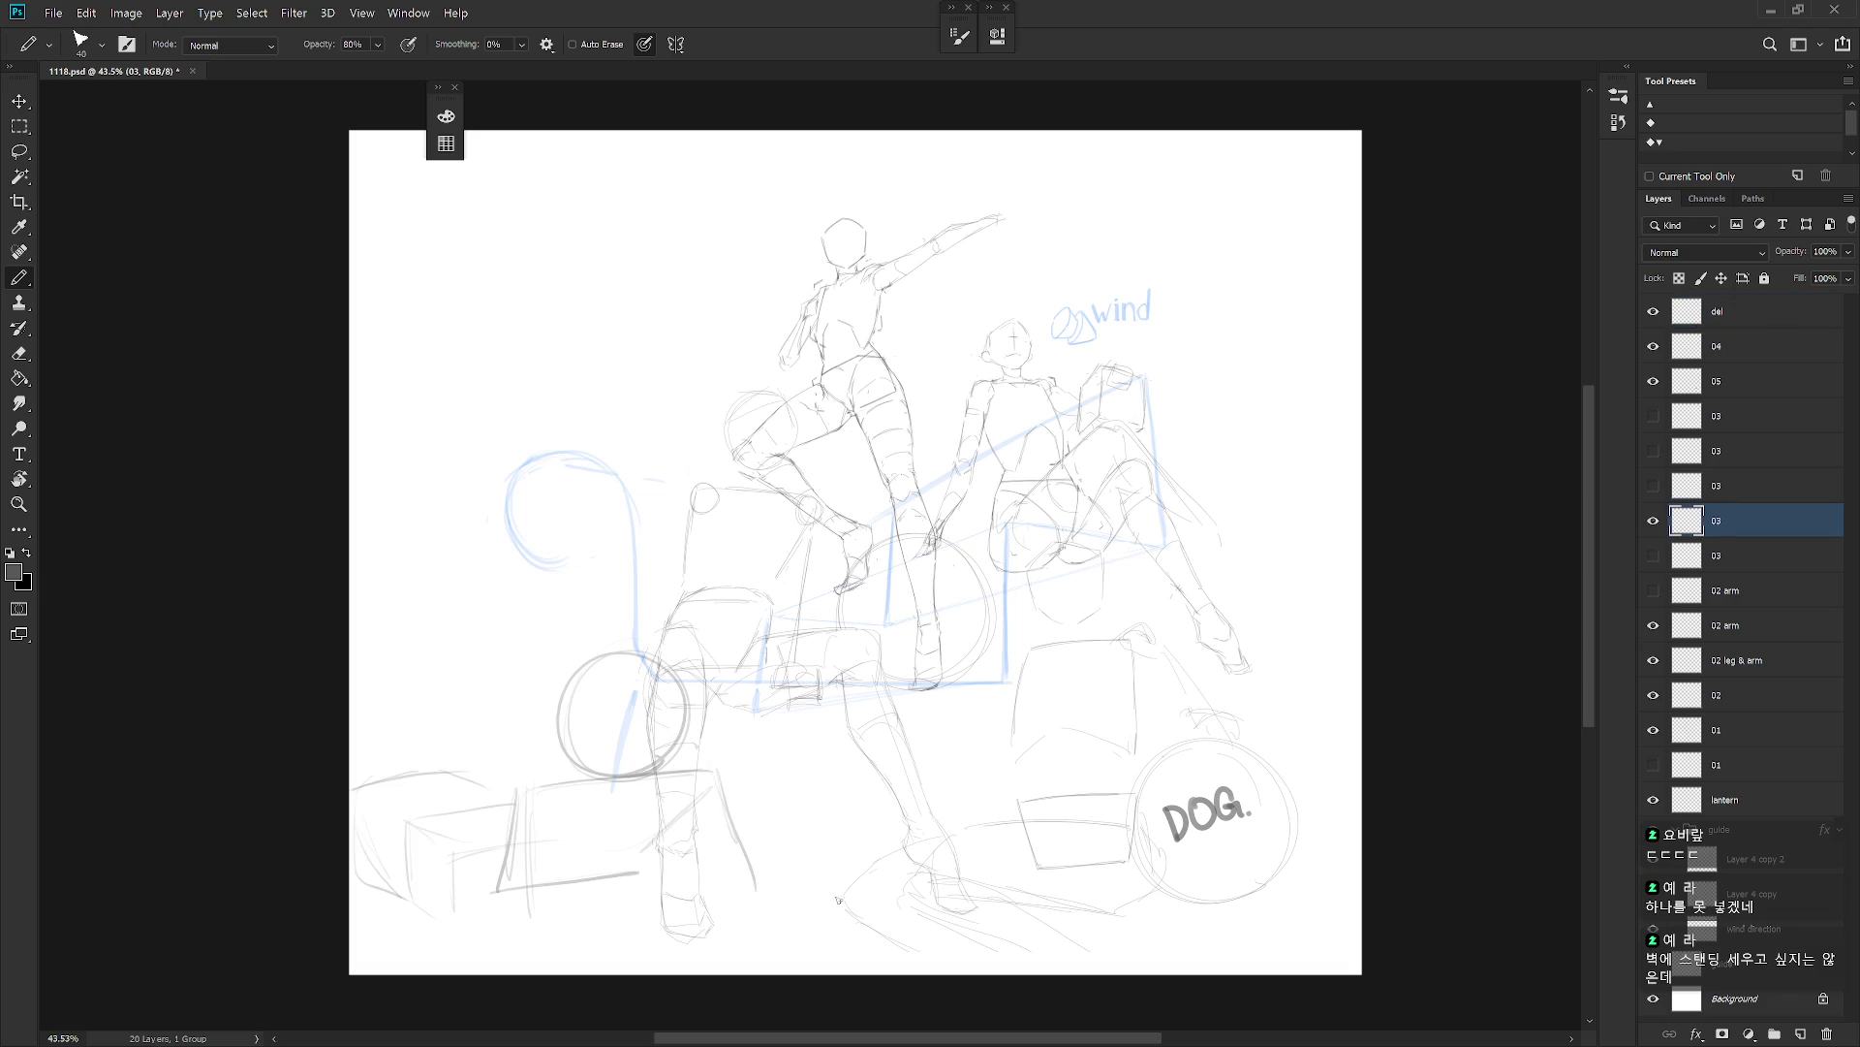
{"action": "key", "text": "v"}
{"action": "mouse_move", "coordinate": [784, 903]}
{"action": "left_mouse_down"}
{"action": "mouse_move", "coordinate": [1022, 881]}
{"action": "mouse_move", "coordinate": [985, 885]}
{"action": "mouse_move", "coordinate": [1001, 911]}
{"action": "mouse_move", "coordinate": [959, 918]}
{"action": "mouse_move", "coordinate": [950, 905]}
{"action": "mouse_move", "coordinate": [1246, 856]}
{"action": "mouse_move", "coordinate": [1170, 832]}
{"action": "mouse_move", "coordinate": [1174, 862]}
{"action": "mouse_move", "coordinate": [1246, 835]}
{"action": "mouse_move", "coordinate": [758, 858]}
{"action": "mouse_move", "coordinate": [685, 892]}
{"action": "mouse_move", "coordinate": [1164, 859]}
{"action": "left_mouse_up"}
Try a Free Transform on the rock sketch, cancel it, and reposition the sketch.
{"action": "key", "text": "ctrl+t"}
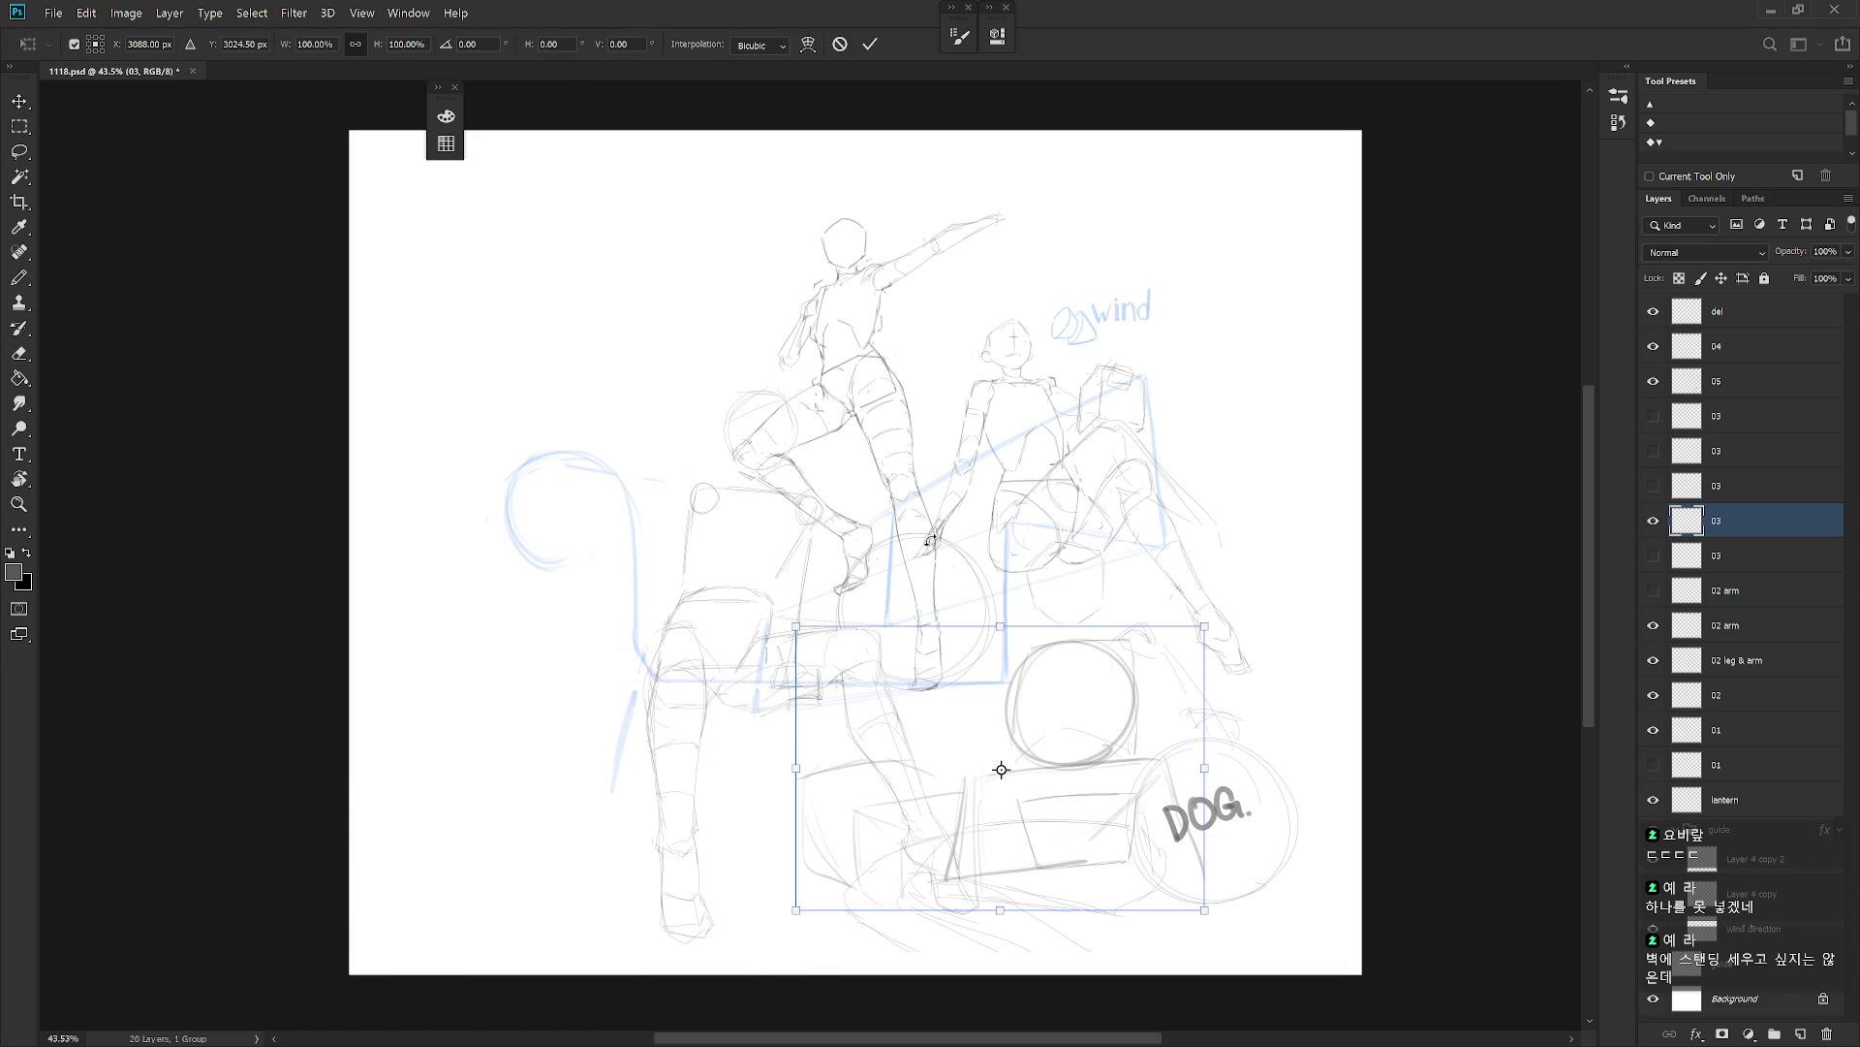
{"action": "left_click", "coordinate": [315, 44]}
{"action": "key", "text": "Escape"}
{"action": "mouse_move", "coordinate": [1079, 852]}
{"action": "left_mouse_down"}
{"action": "mouse_move", "coordinate": [1209, 836]}
{"action": "mouse_move", "coordinate": [769, 823]}
{"action": "mouse_move", "coordinate": [624, 844]}
{"action": "mouse_move", "coordinate": [725, 840]}
{"action": "mouse_move", "coordinate": [726, 864]}
{"action": "left_mouse_up"}
Try moving layer 05's DOG circle lower left, then undo and keep it in place.
{"action": "left_click", "coordinate": [1654, 381]}
{"action": "left_click", "coordinate": [1655, 387]}
{"action": "left_click", "coordinate": [1717, 380]}
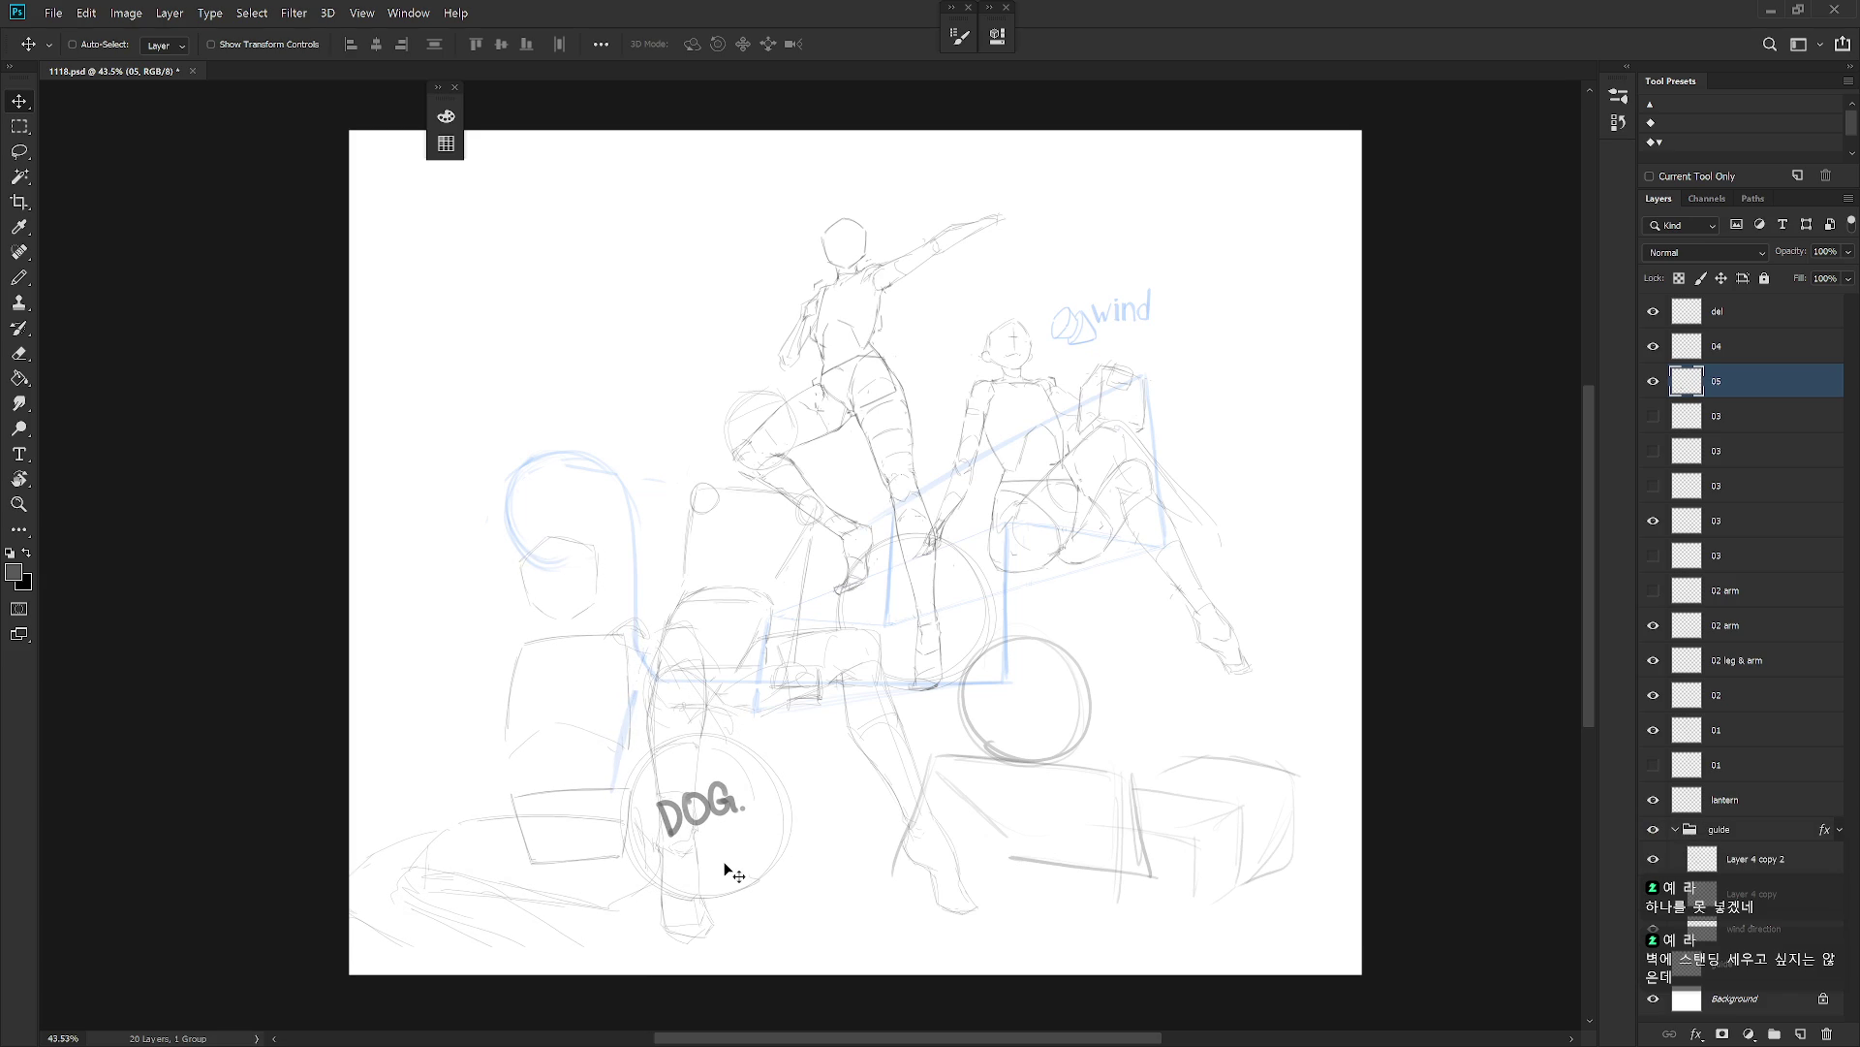
{"action": "key", "text": "ctrl+z"}
{"action": "key", "text": "ctrl+z"}
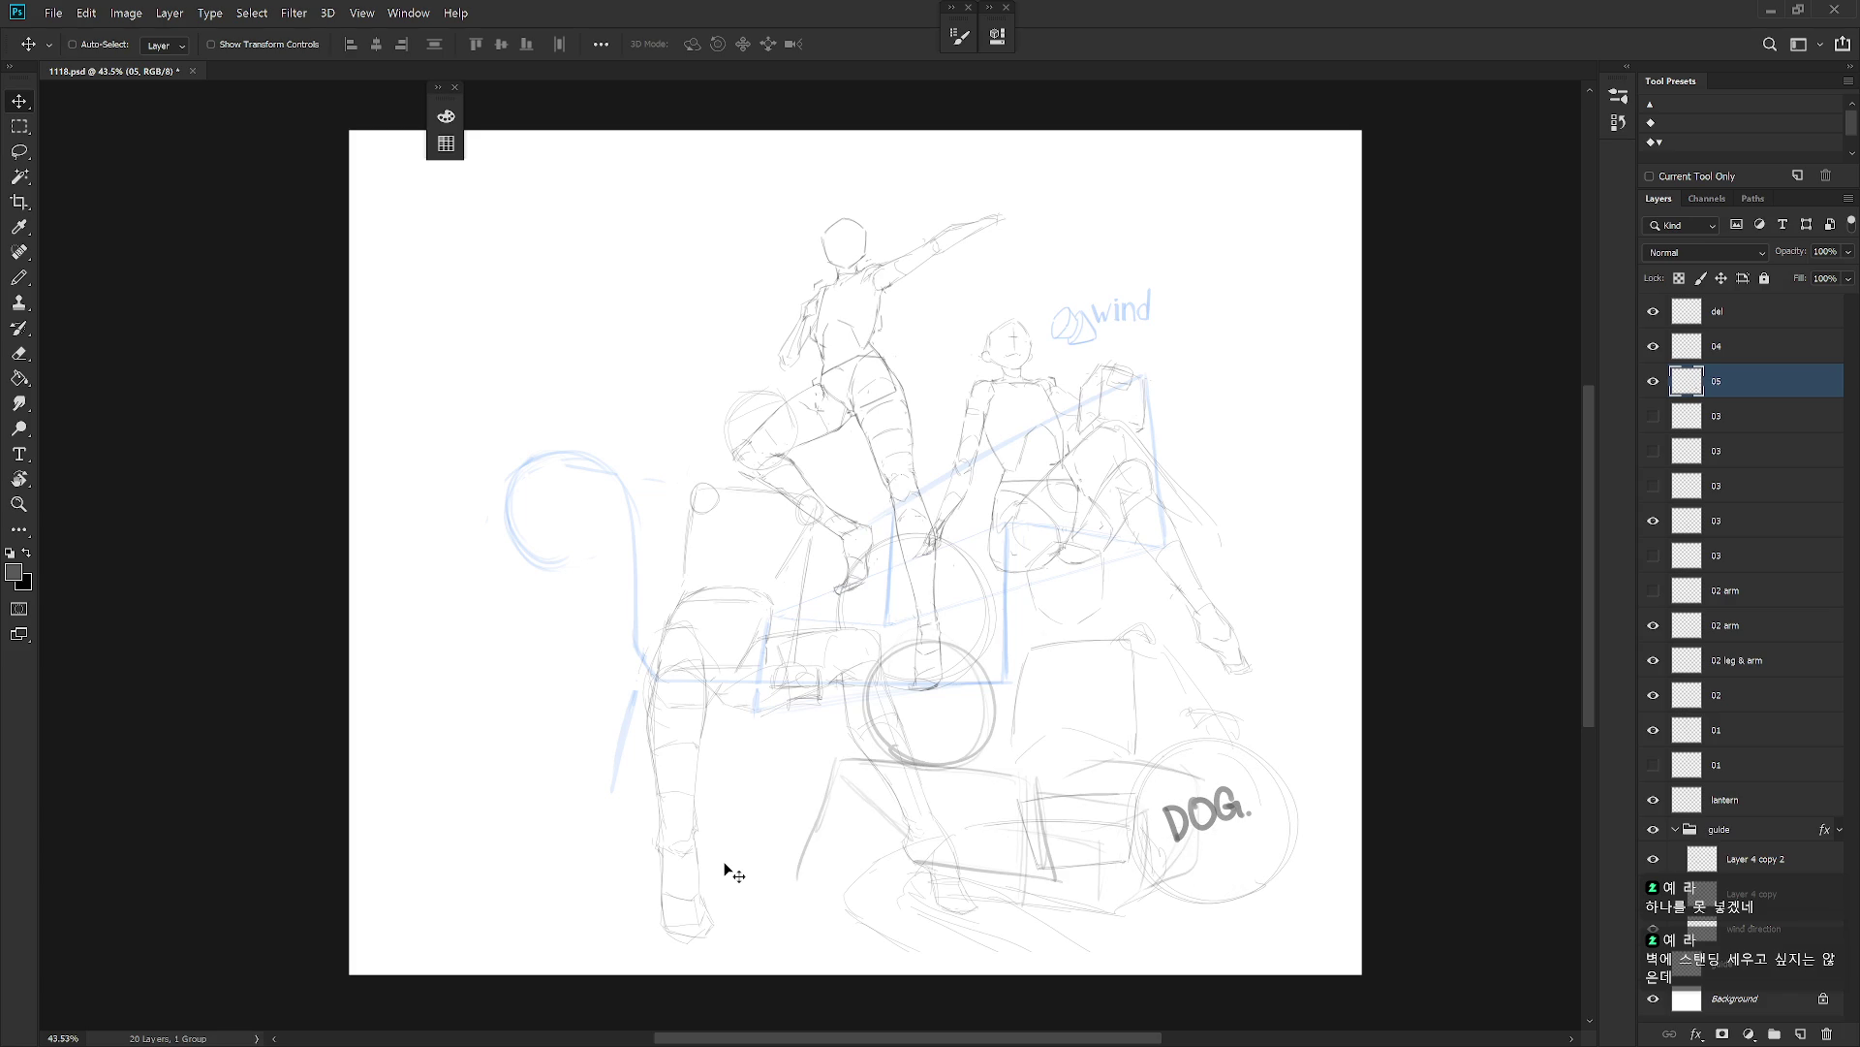
{"action": "left_click", "coordinate": [1653, 380]}
{"action": "left_click", "coordinate": [1653, 381]}
Move the ball-and-box sketch about 440 px left and swap to the 03 variant below.
{"action": "left_click", "coordinate": [1725, 524]}
{"action": "left_click_drag", "start_coordinate": [1162, 774], "coordinate": [736, 764]}
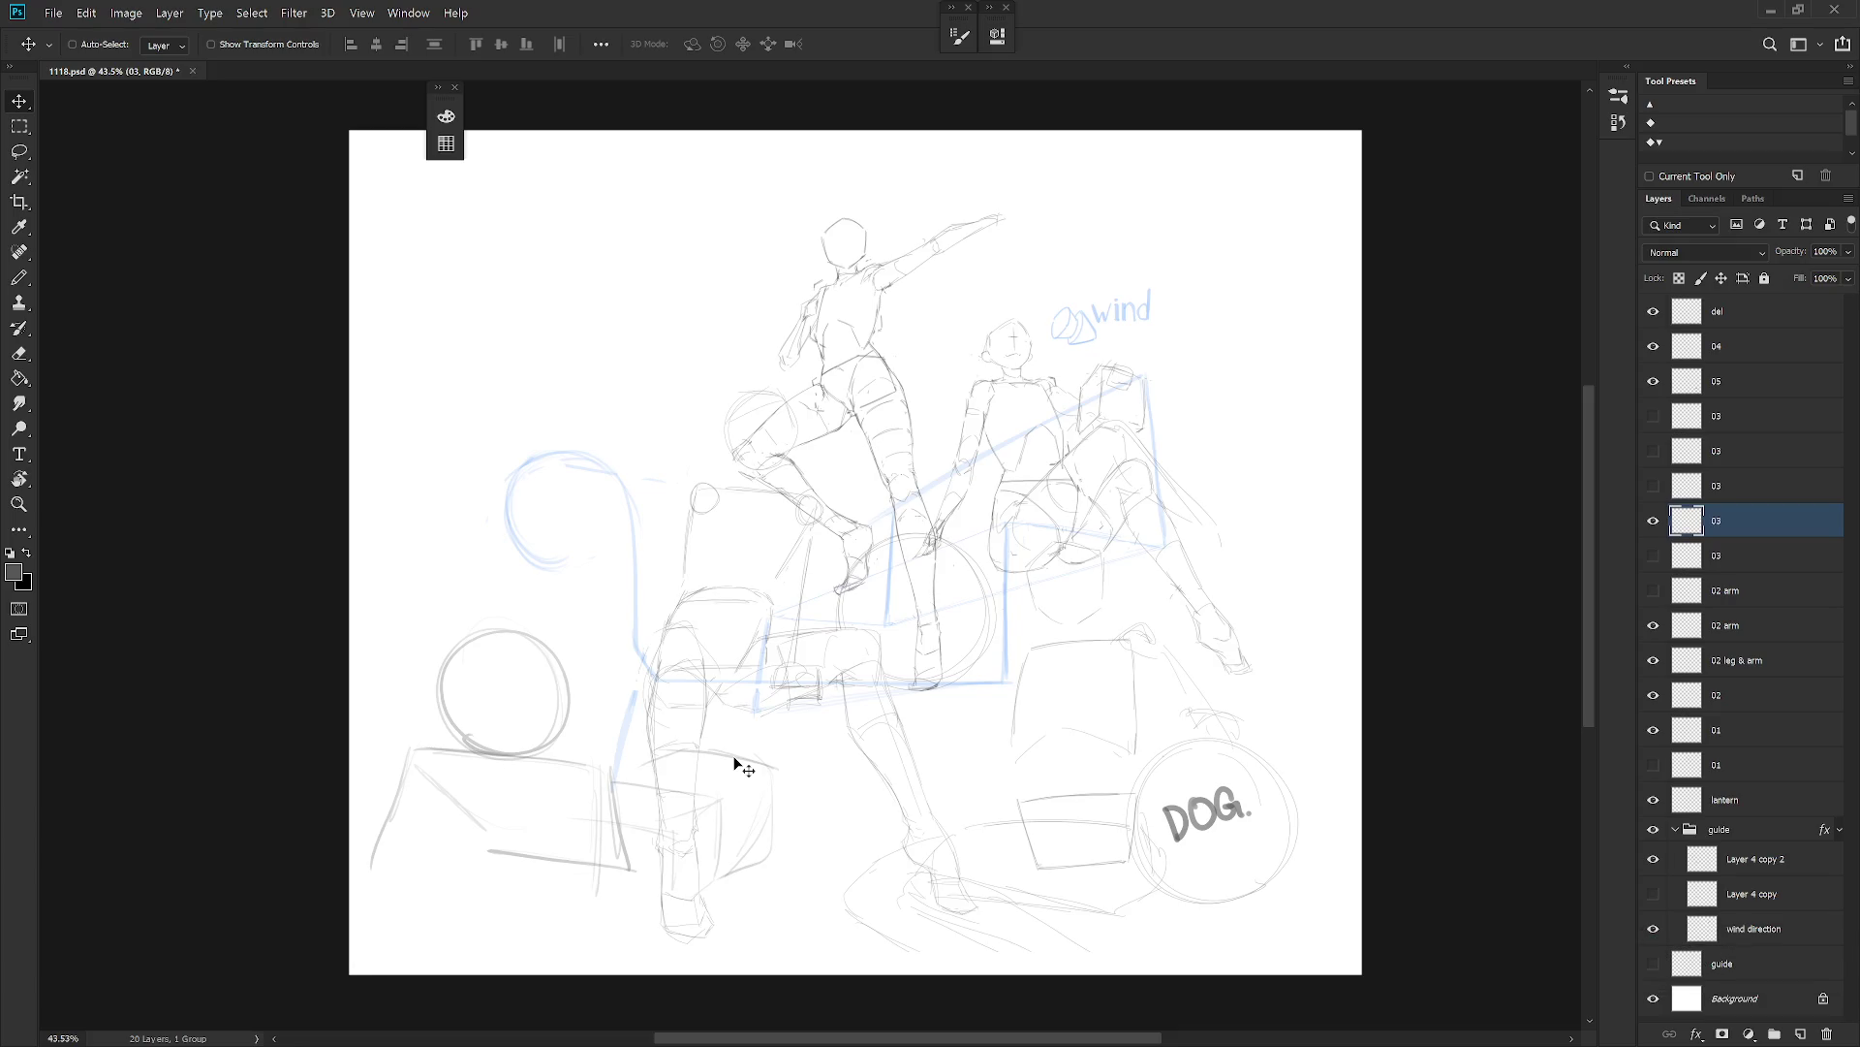
{"action": "left_click", "coordinate": [1653, 521]}
{"action": "left_click", "coordinate": [1653, 555]}
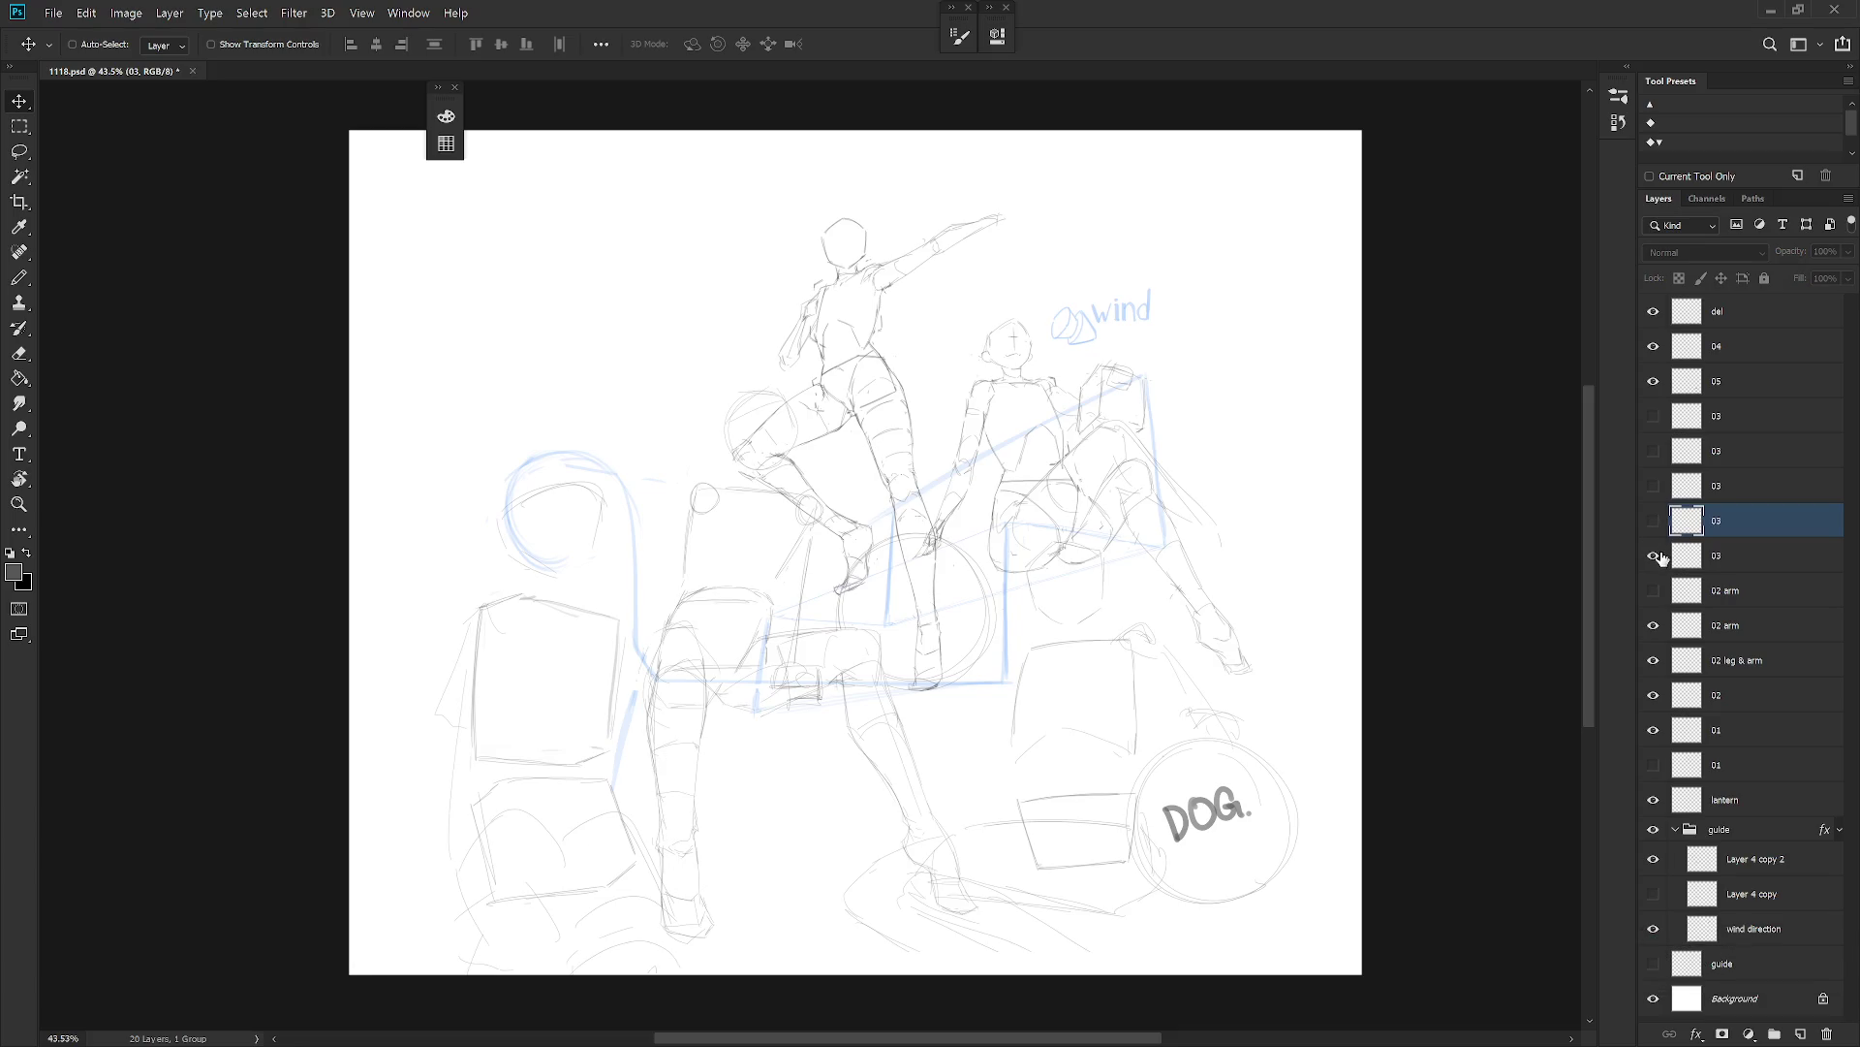
On layer 05, pencil ground strokes in the lower centre beside the box.
{"action": "left_click", "coordinate": [1743, 563]}
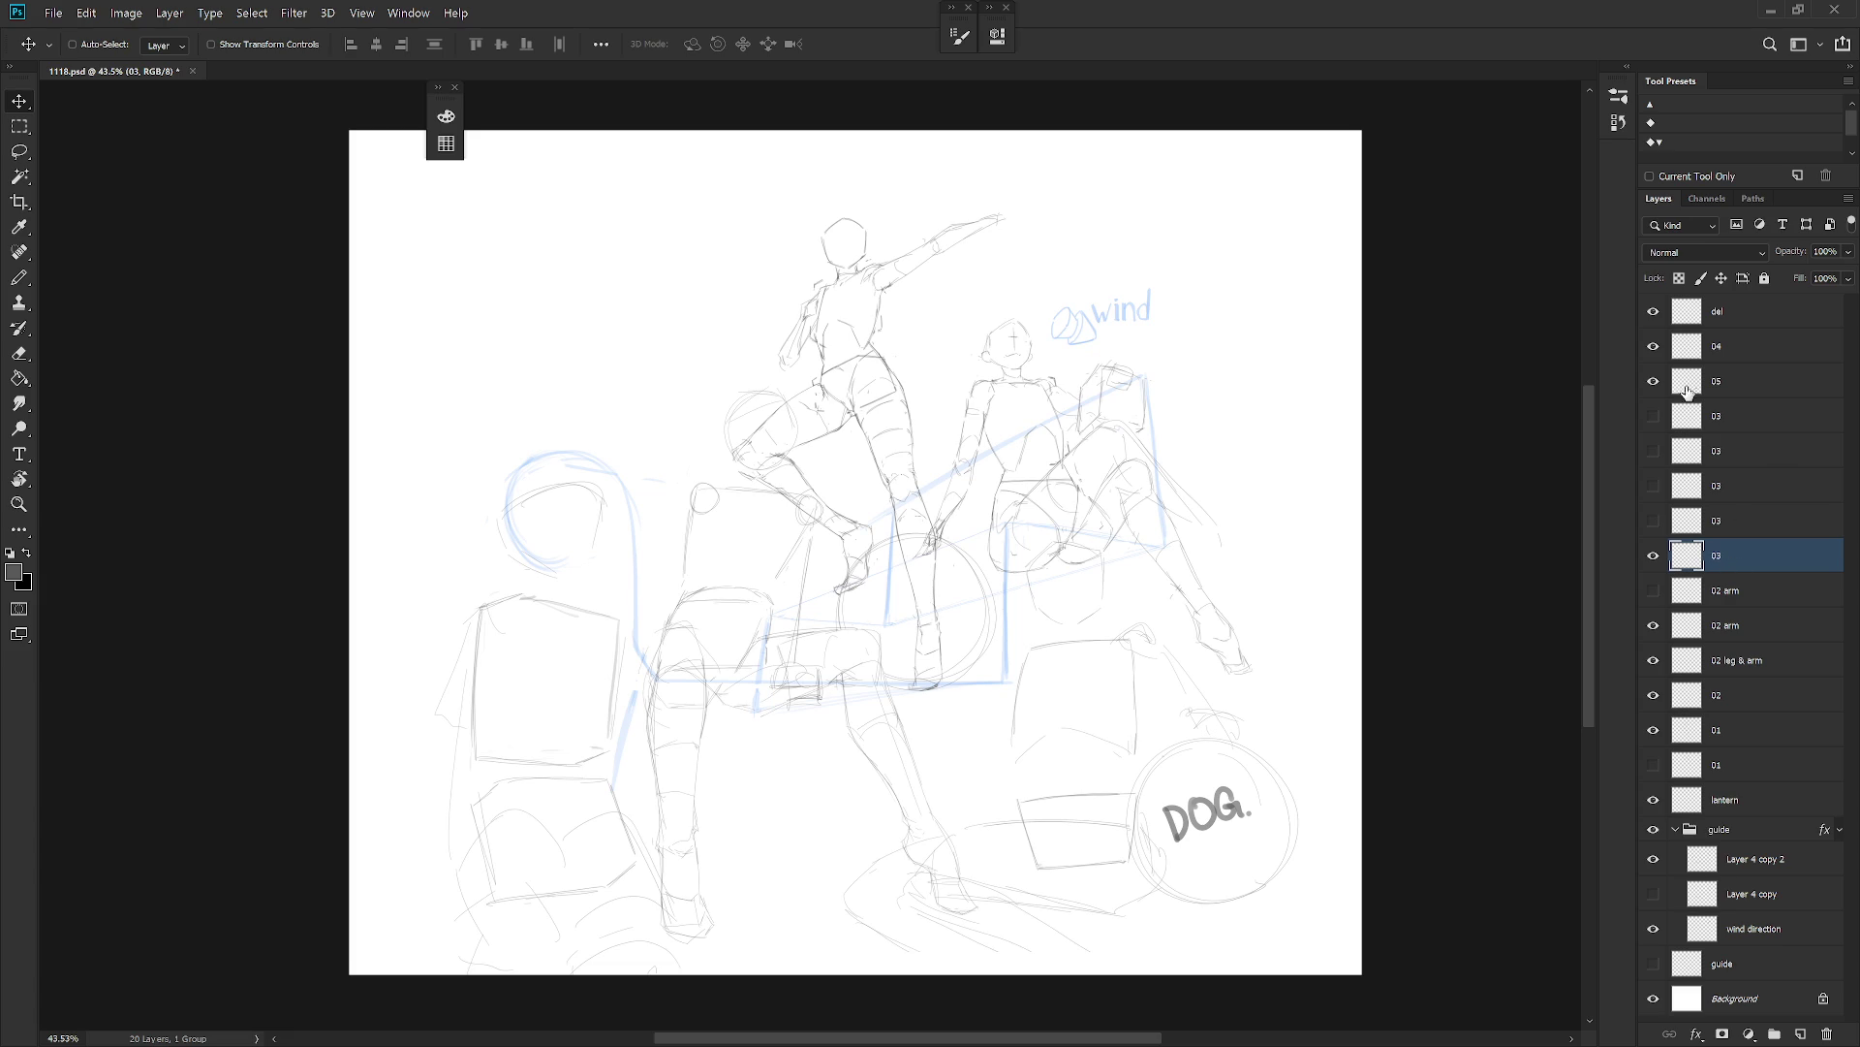
{"action": "left_click", "coordinate": [1740, 391]}
{"action": "left_click", "coordinate": [1653, 383]}
{"action": "left_click", "coordinate": [1655, 383]}
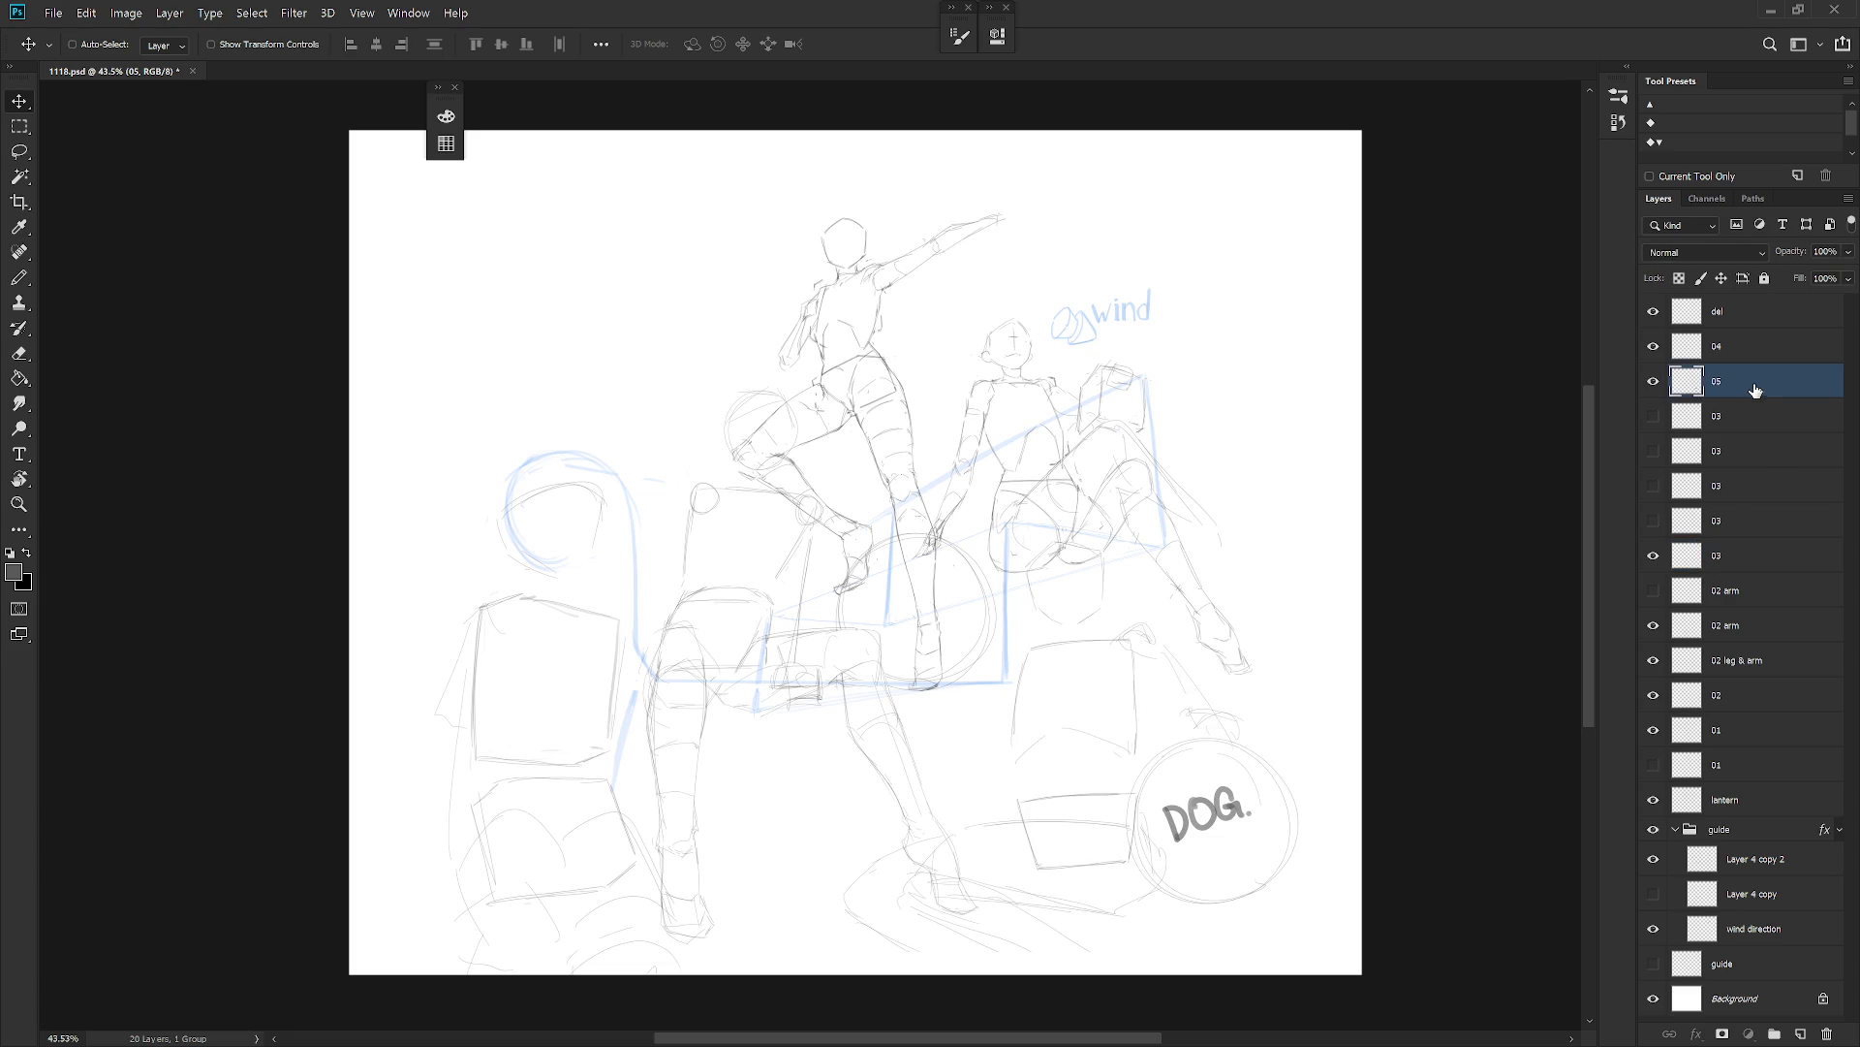
{"action": "key", "text": "b"}
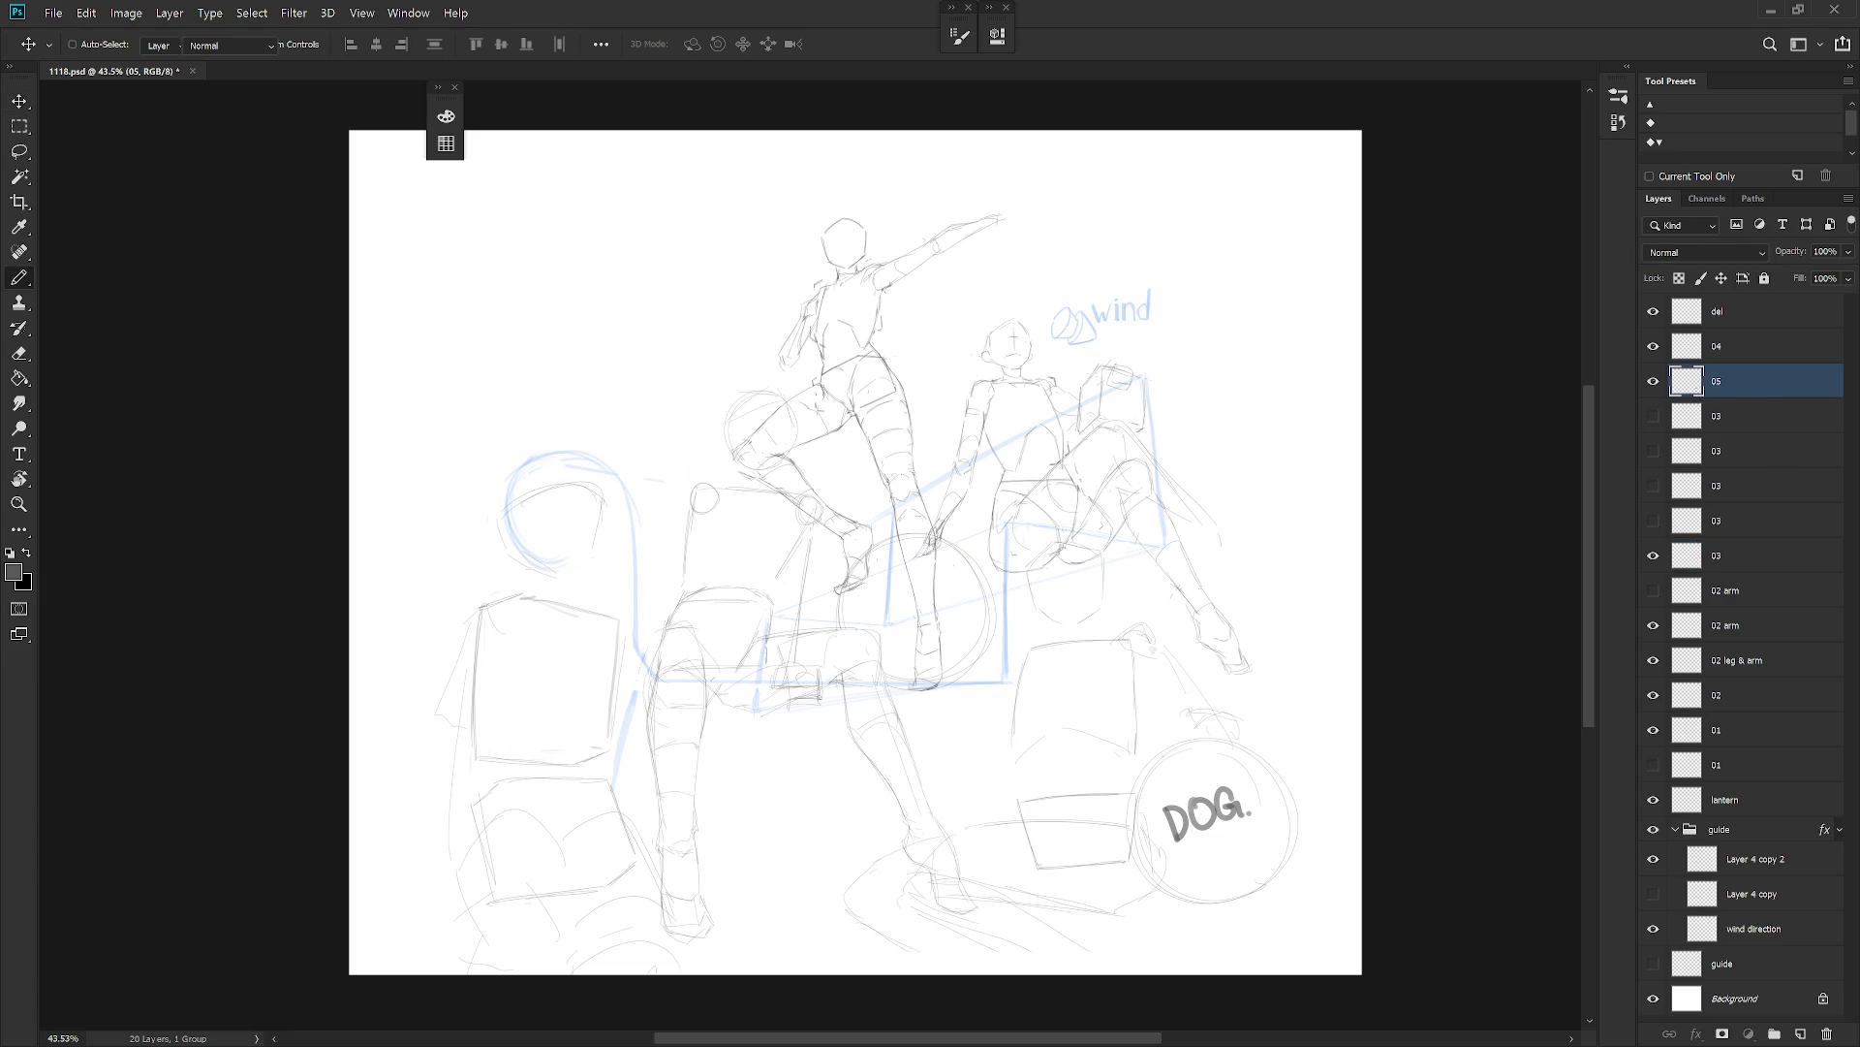
{"action": "left_click_drag", "start_coordinate": [1050, 732], "coordinate": [977, 820]}
{"action": "mouse_move", "coordinate": [878, 780]}
{"action": "left_mouse_down"}
{"action": "mouse_move", "coordinate": [805, 852]}
{"action": "mouse_move", "coordinate": [799, 906]}
{"action": "left_mouse_up"}
{"action": "left_click_drag", "start_coordinate": [863, 846], "coordinate": [787, 907]}
{"action": "mouse_move", "coordinate": [924, 805]}
{"action": "left_mouse_down"}
{"action": "mouse_move", "coordinate": [977, 788]}
{"action": "mouse_move", "coordinate": [945, 833]}
{"action": "left_mouse_up"}
{"action": "left_click_drag", "start_coordinate": [1066, 884], "coordinate": [1045, 877]}
{"action": "key", "text": "ctrl+z"}
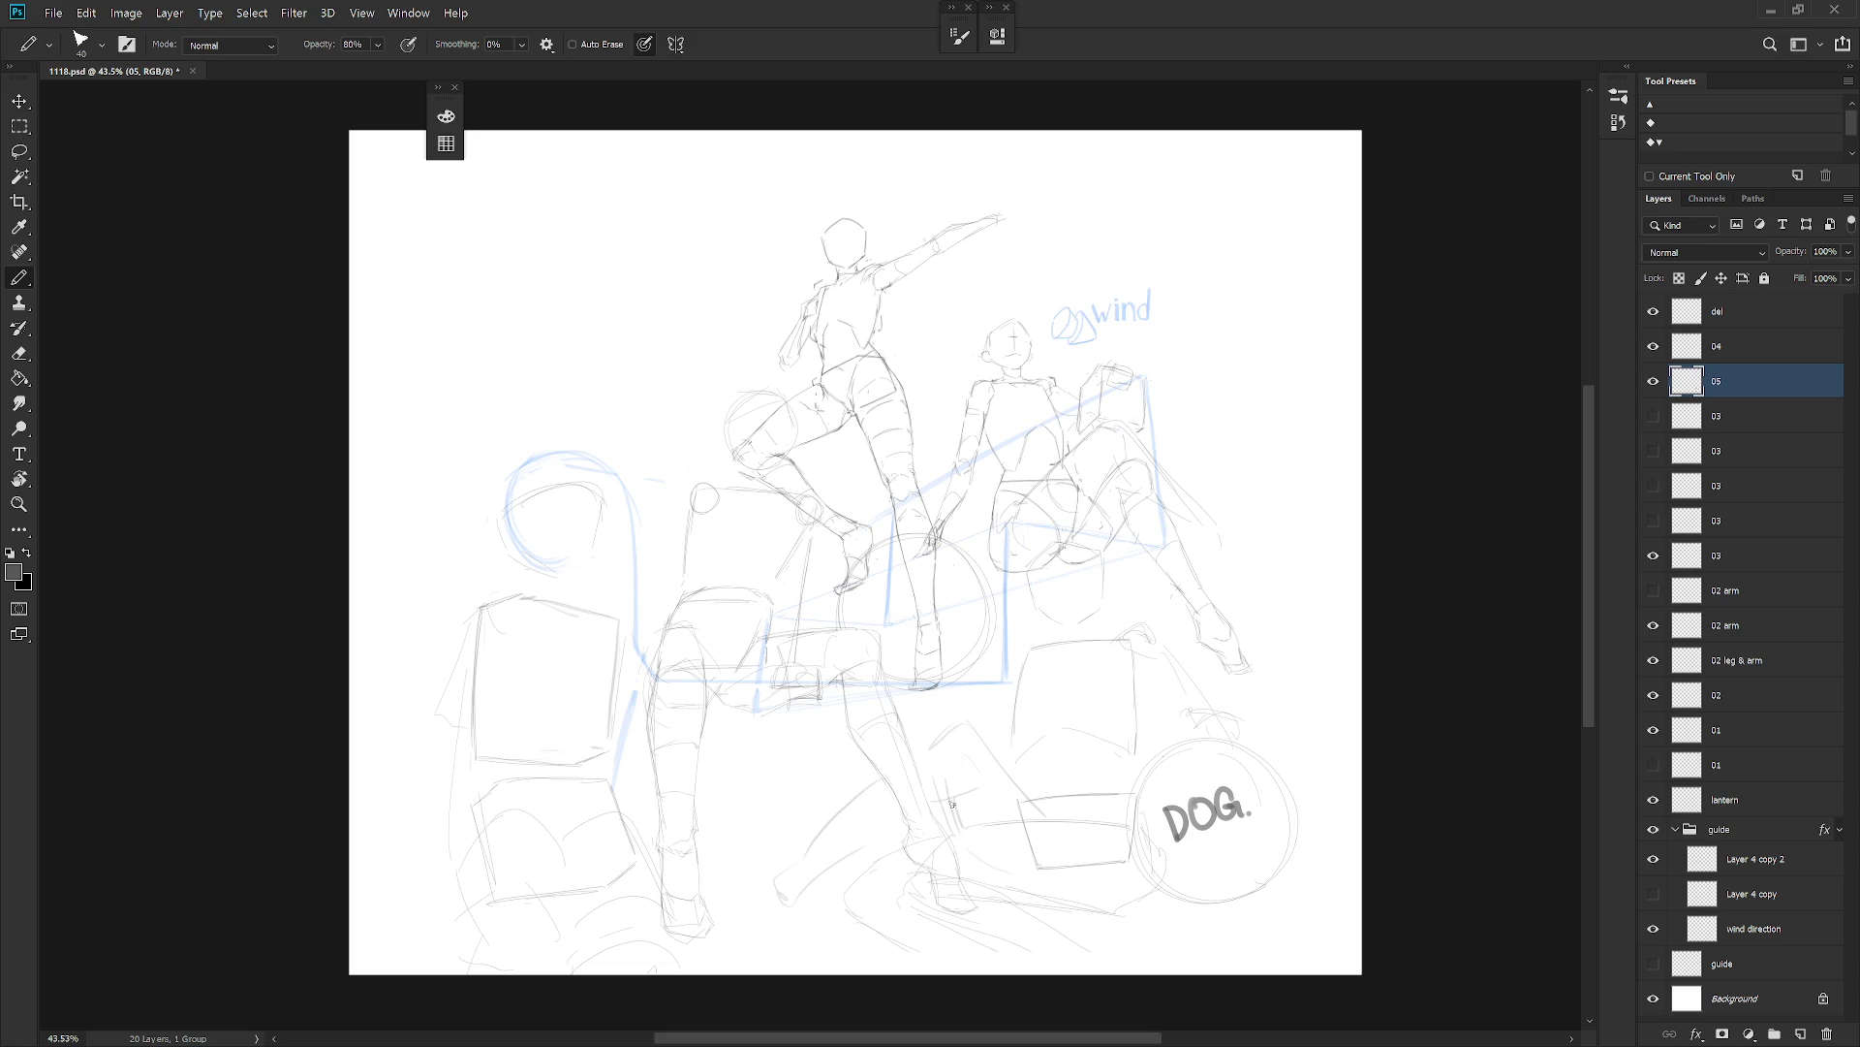
Lasso and clear stray strokes near the bottom of the canvas.
{"action": "key", "text": "l"}
{"action": "mouse_move", "coordinate": [911, 871]}
{"action": "left_mouse_down"}
{"action": "mouse_move", "coordinate": [938, 834]}
{"action": "mouse_move", "coordinate": [938, 968]}
{"action": "mouse_move", "coordinate": [920, 872]}
{"action": "left_mouse_up"}
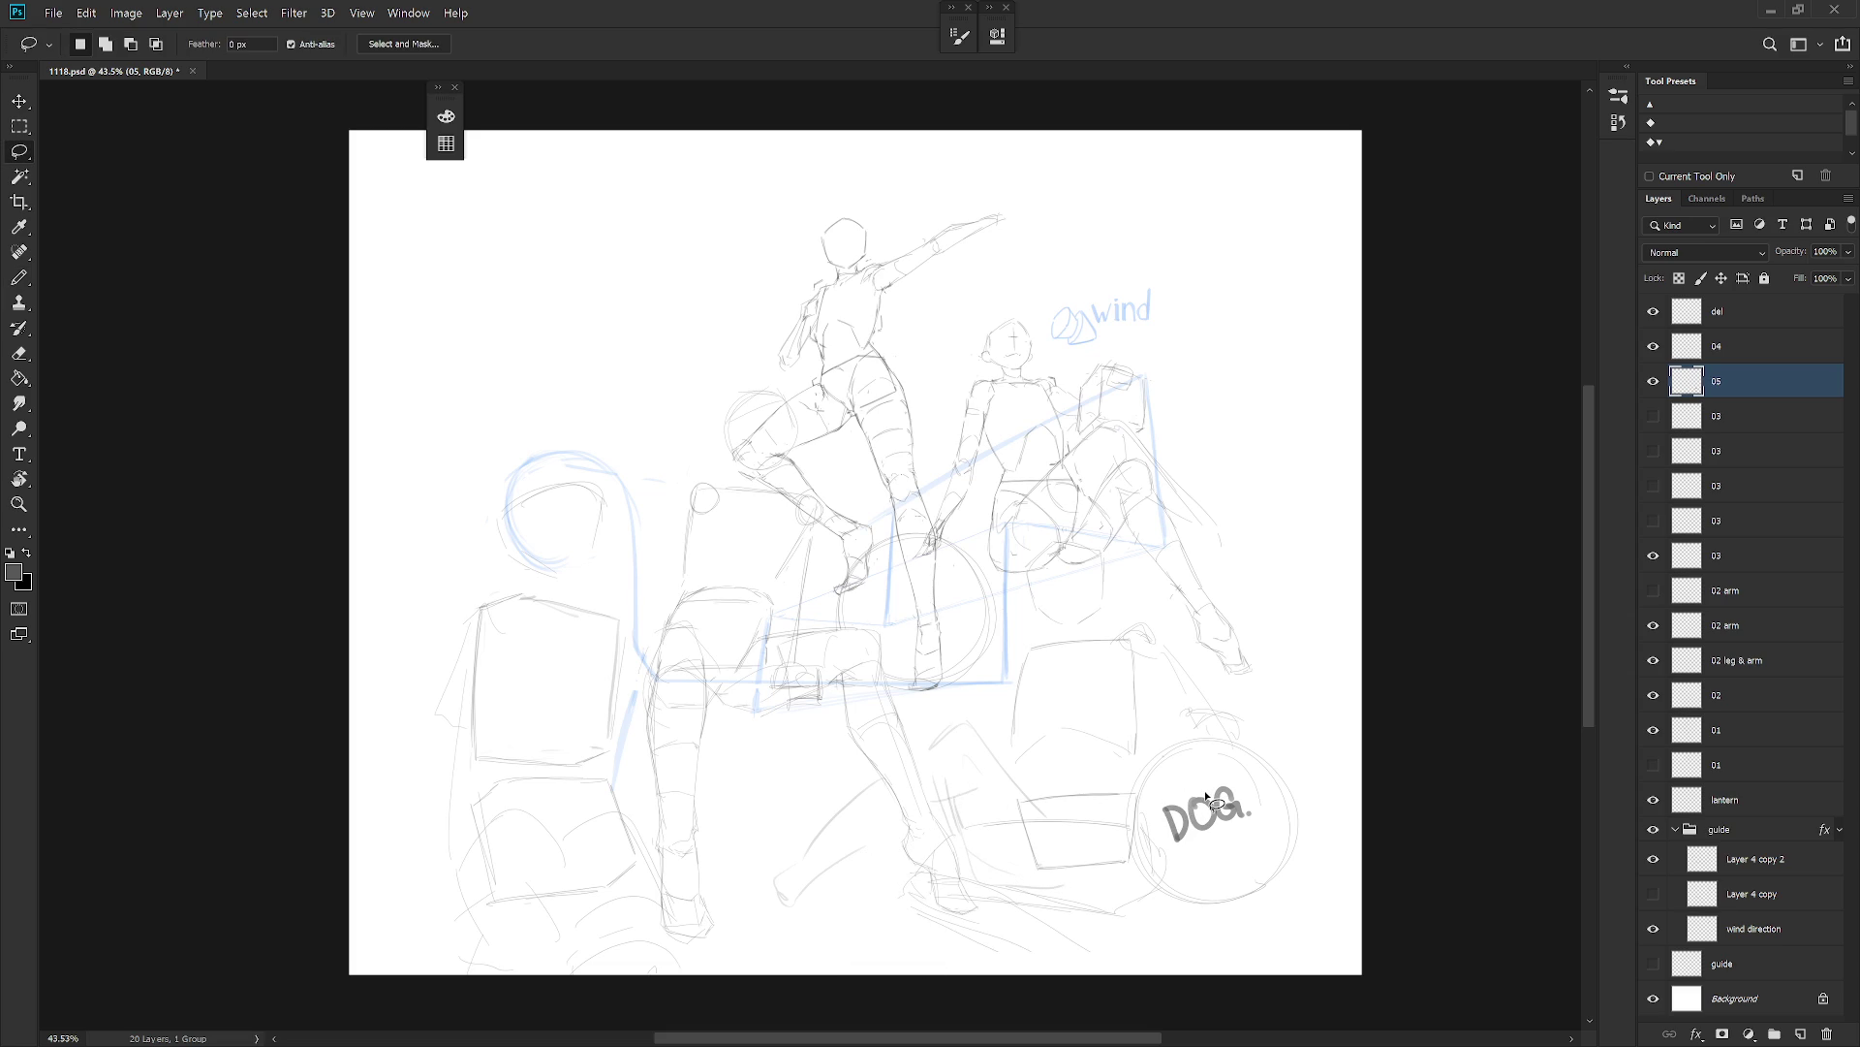
{"action": "key", "text": "b"}
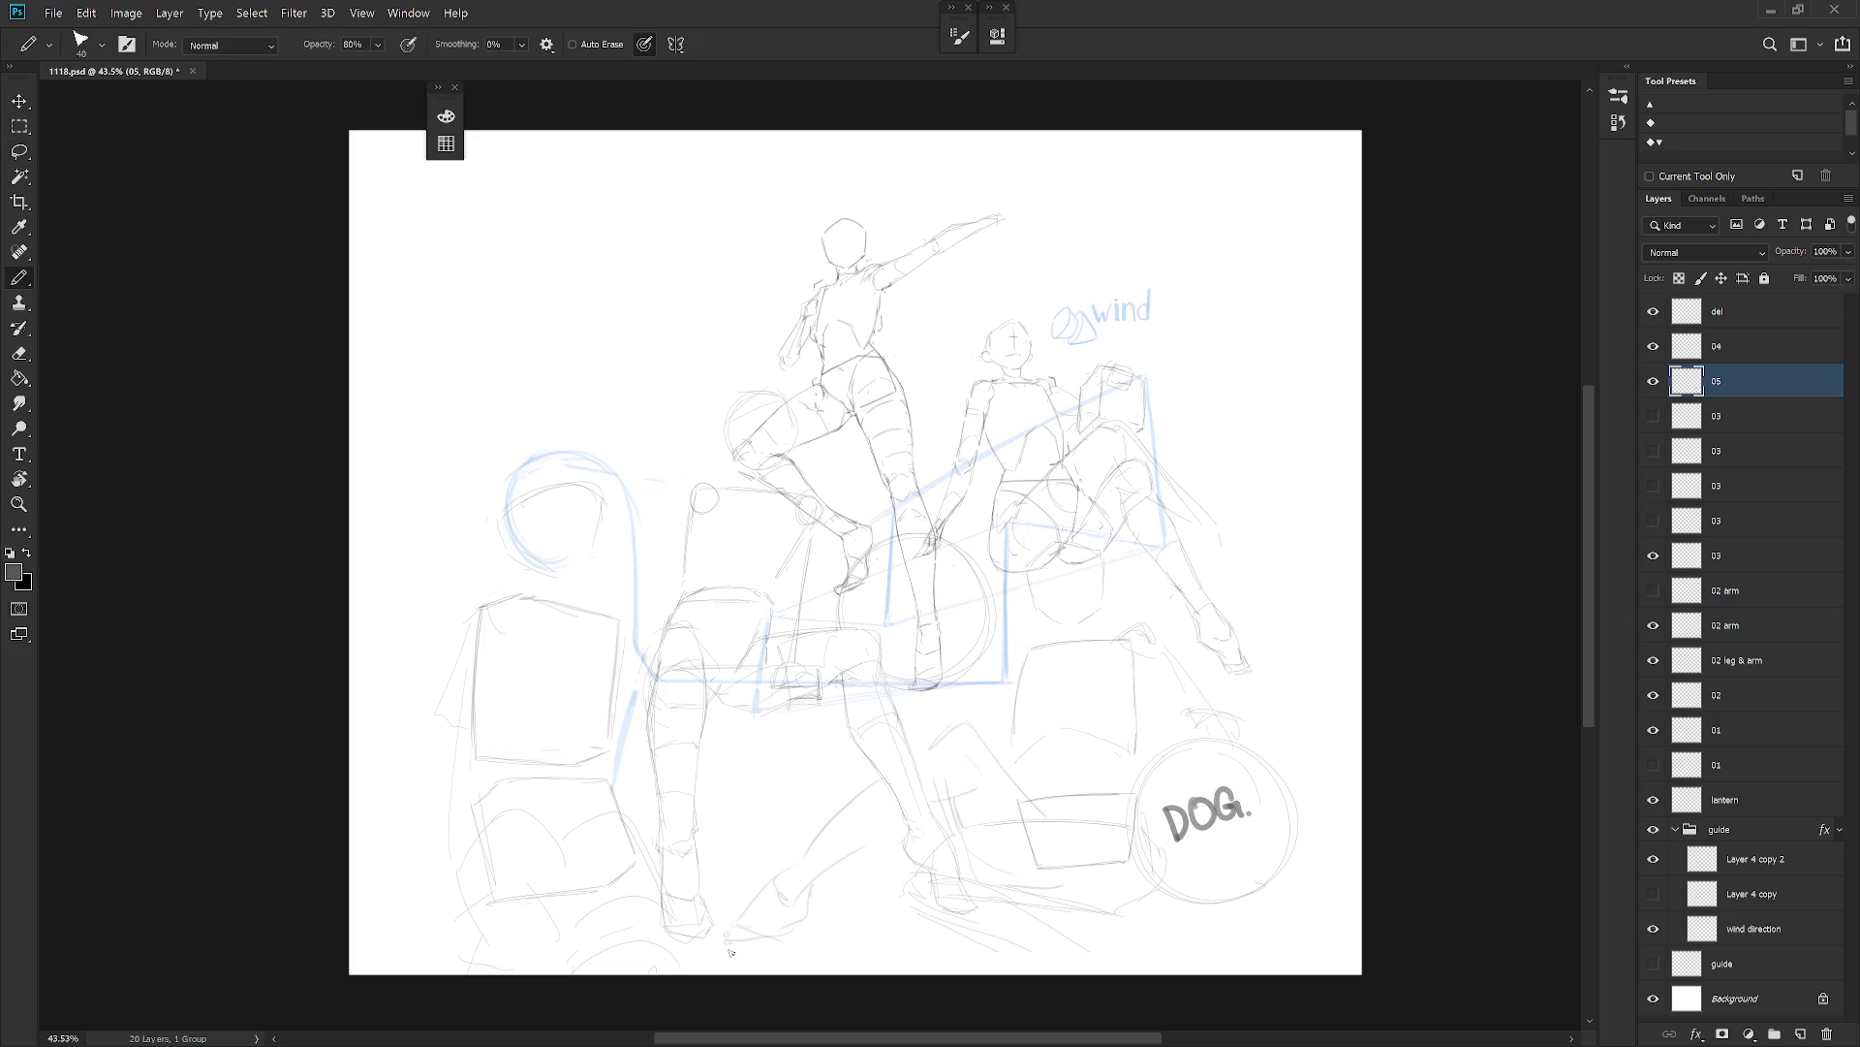
{"action": "key", "text": "l"}
{"action": "mouse_move", "coordinate": [955, 976]}
{"action": "left_mouse_down"}
{"action": "mouse_move", "coordinate": [1038, 885]}
{"action": "mouse_move", "coordinate": [921, 988]}
{"action": "mouse_move", "coordinate": [1100, 969]}
{"action": "left_mouse_up"}
{"action": "key", "text": "ctrl+d"}
{"action": "key", "text": "b"}
Add light strokes and hatching around the box, then nudge the DOG circle and box right.
{"action": "mouse_move", "coordinate": [1029, 921]}
{"action": "left_mouse_down"}
{"action": "mouse_move", "coordinate": [1018, 942]}
{"action": "mouse_move", "coordinate": [1101, 933]}
{"action": "mouse_move", "coordinate": [1035, 946]}
{"action": "mouse_move", "coordinate": [1202, 972]}
{"action": "left_mouse_up"}
{"action": "left_click_drag", "start_coordinate": [1004, 925], "coordinate": [1020, 948]}
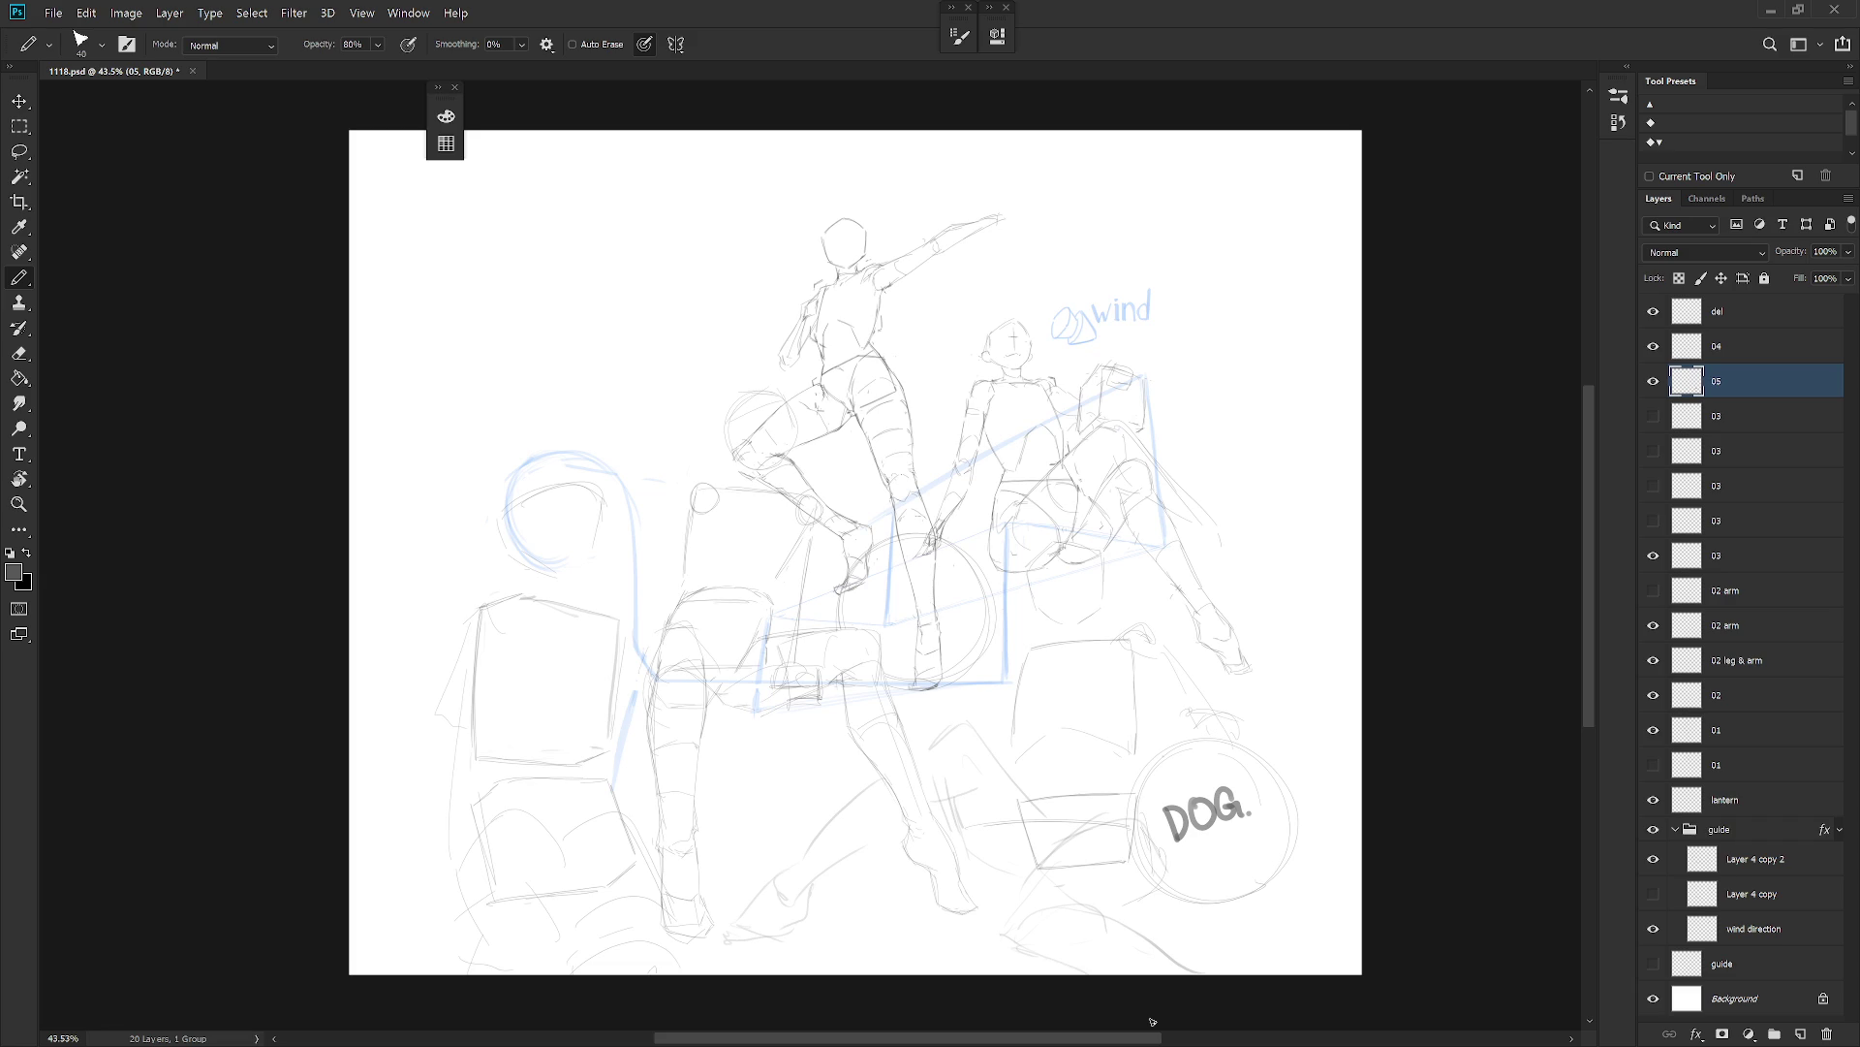
{"action": "left_click_drag", "start_coordinate": [1004, 821], "coordinate": [1067, 835]}
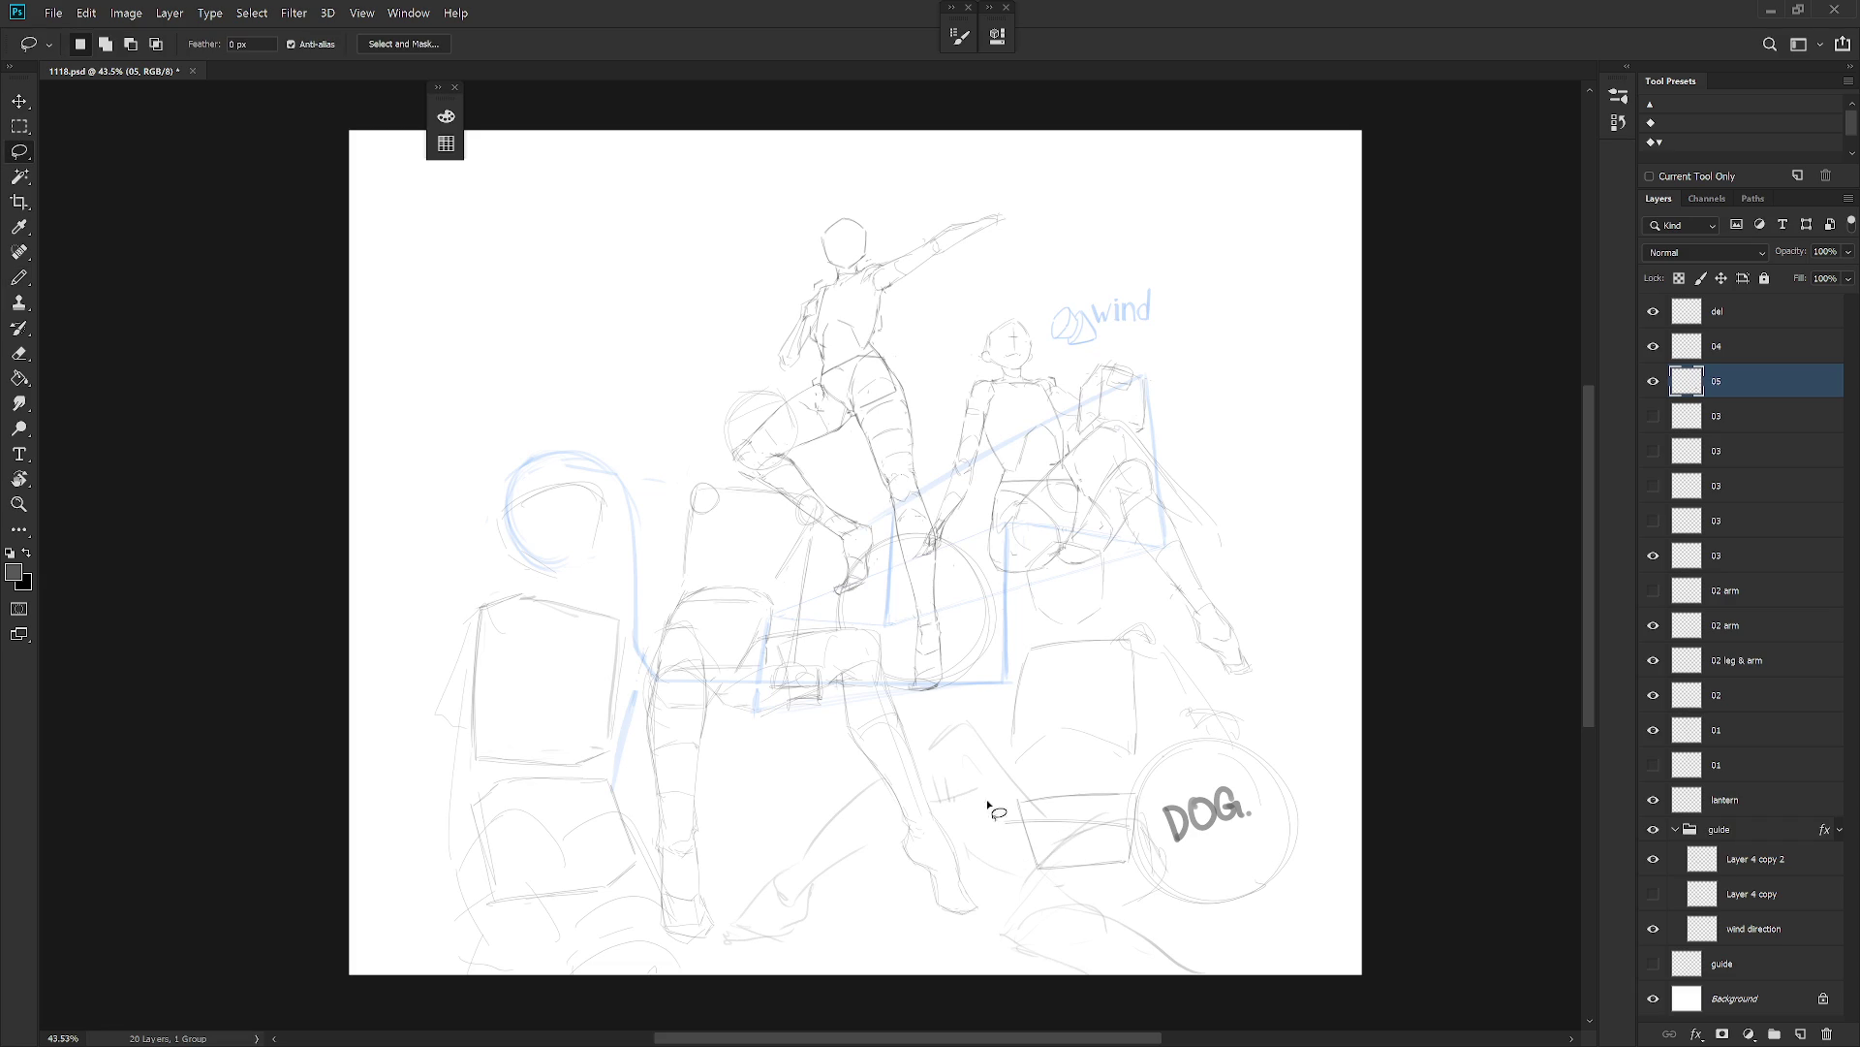
{"action": "left_click_drag", "start_coordinate": [932, 780], "coordinate": [1050, 880]}
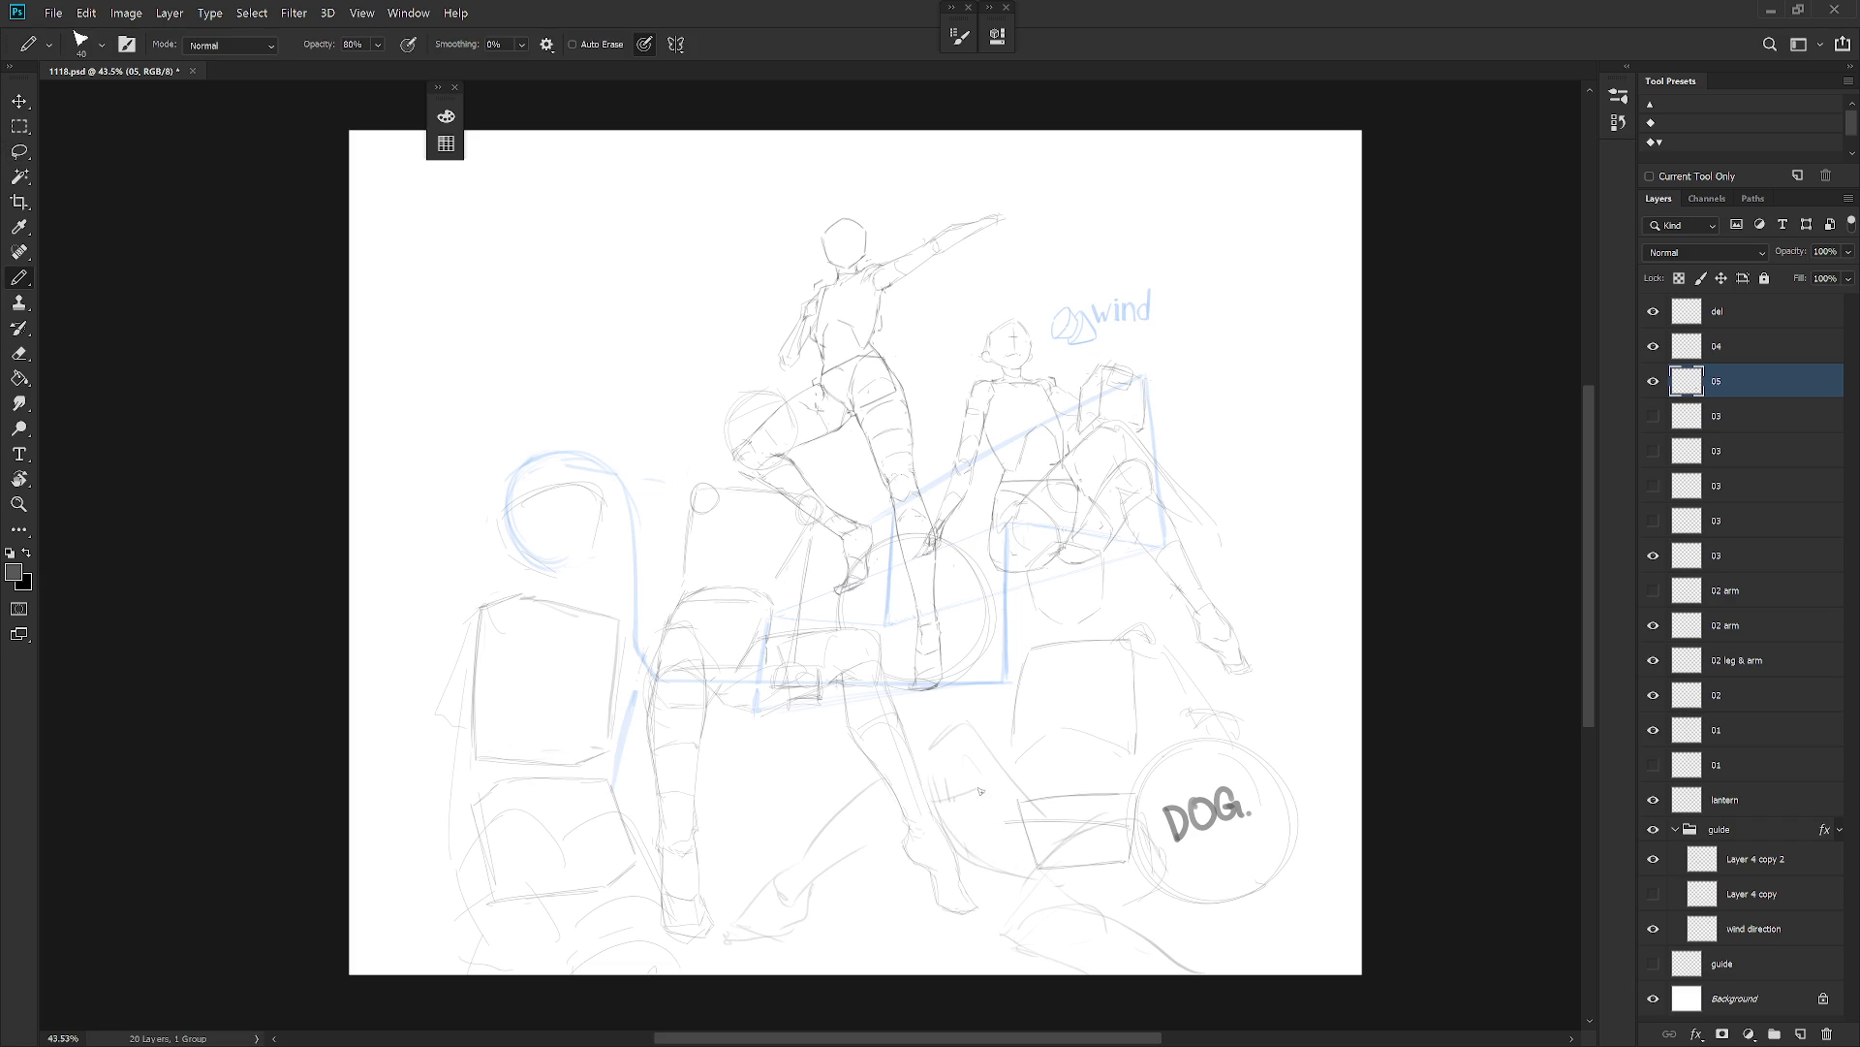
{"action": "key", "text": "b"}
{"action": "left_click_drag", "start_coordinate": [1254, 829], "coordinate": [1275, 830]}
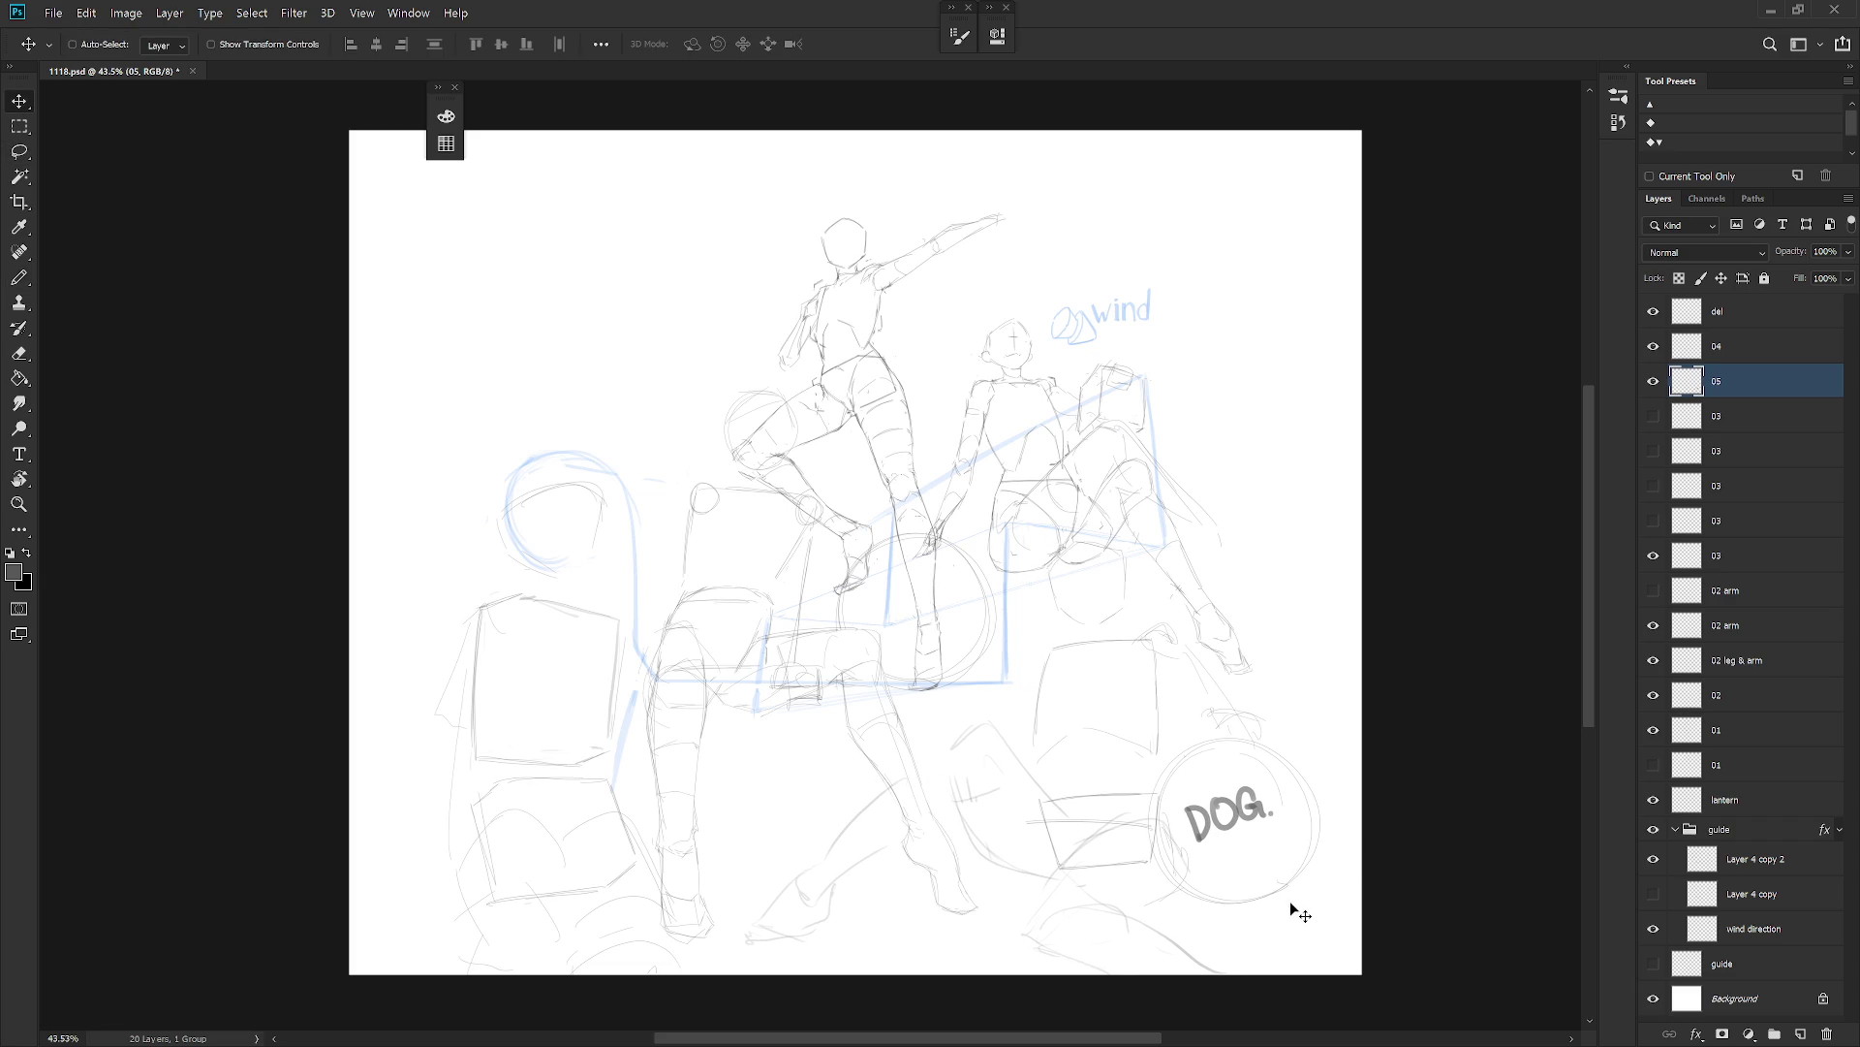
Add a short stroke near the figures' feet and shrink the right figure to about 96%.
{"action": "key", "text": "shift+b"}
{"action": "mouse_move", "coordinate": [939, 751]}
{"action": "left_mouse_down"}
{"action": "mouse_move", "coordinate": [860, 859]}
{"action": "mouse_move", "coordinate": [827, 871]}
{"action": "left_mouse_up"}
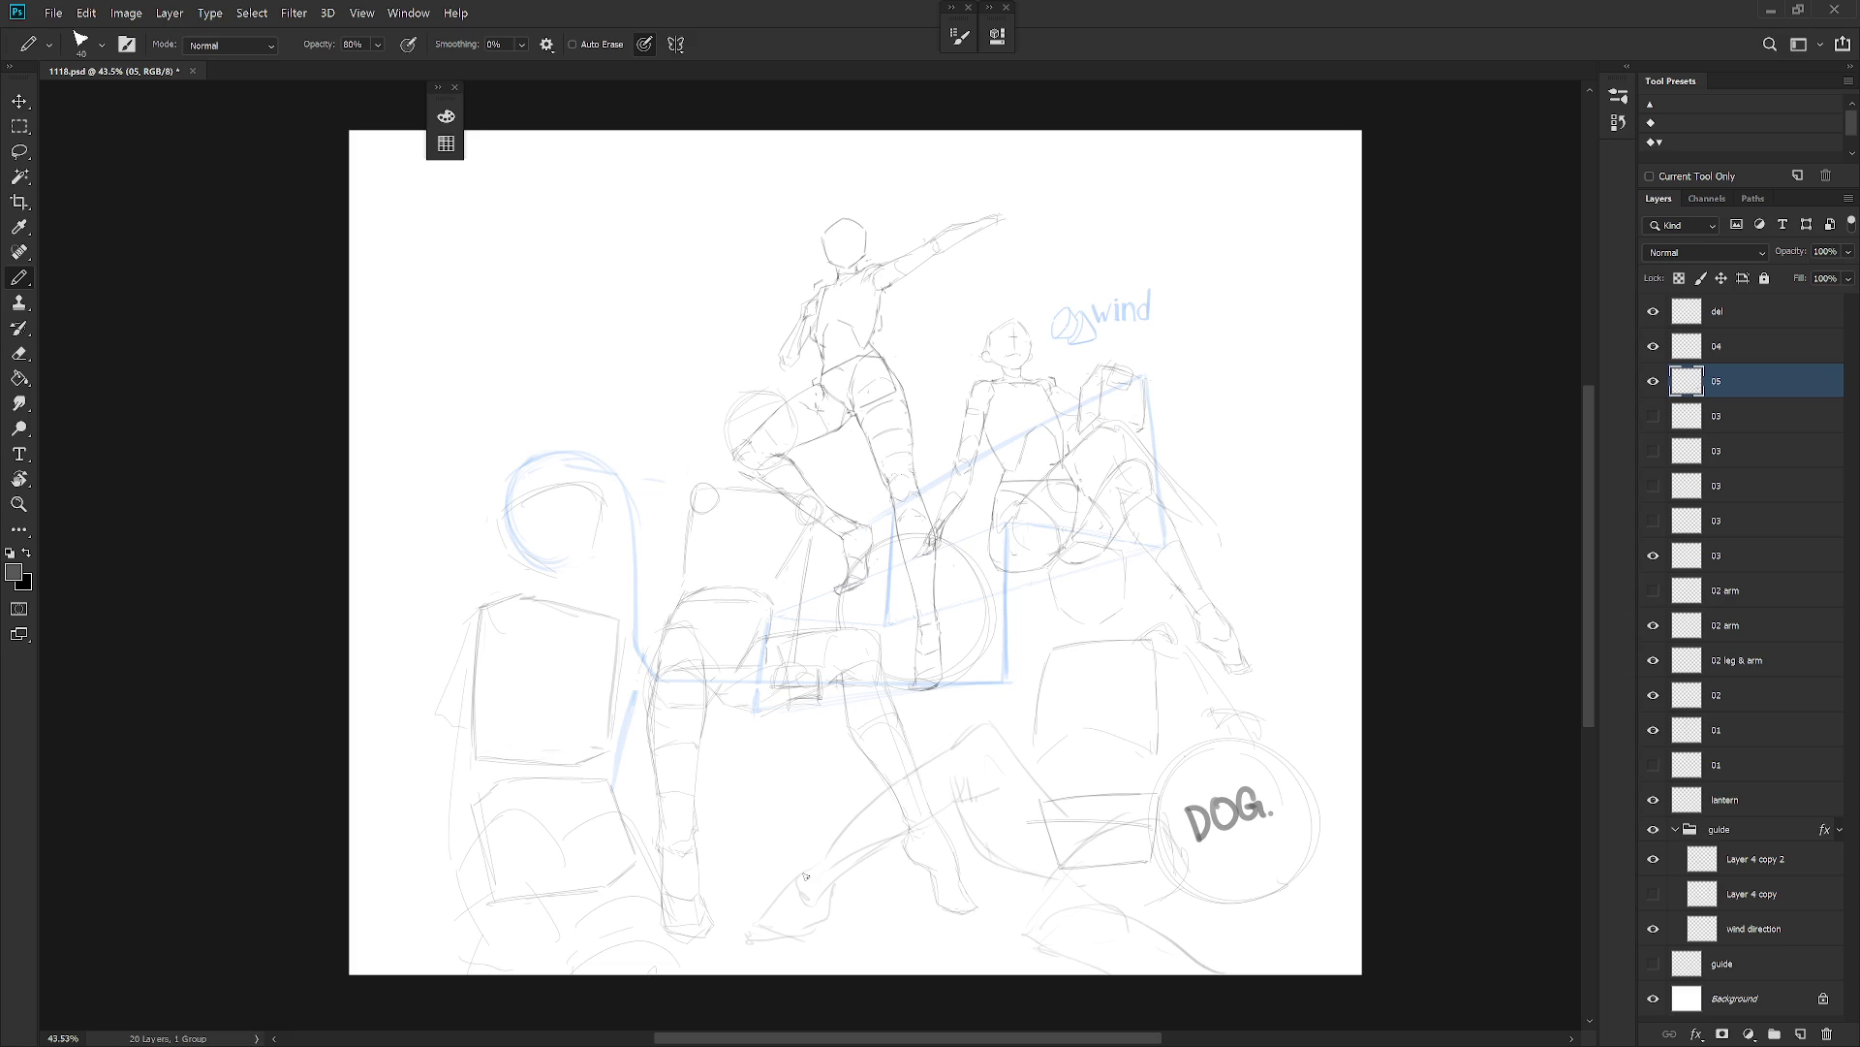
{"action": "key", "text": "l"}
{"action": "mouse_move", "coordinate": [1138, 775]}
{"action": "left_mouse_down"}
{"action": "mouse_move", "coordinate": [1299, 747]}
{"action": "mouse_move", "coordinate": [1060, 532]}
{"action": "mouse_move", "coordinate": [1037, 772]}
{"action": "left_mouse_up"}
{"action": "key", "text": "ctrl+t"}
{"action": "left_click_drag", "start_coordinate": [1150, 646], "coordinate": [1105, 549]}
{"action": "left_click_drag", "start_coordinate": [1299, 781], "coordinate": [1301, 769]}
{"action": "key", "text": "Return"}
{"action": "key", "text": "b"}
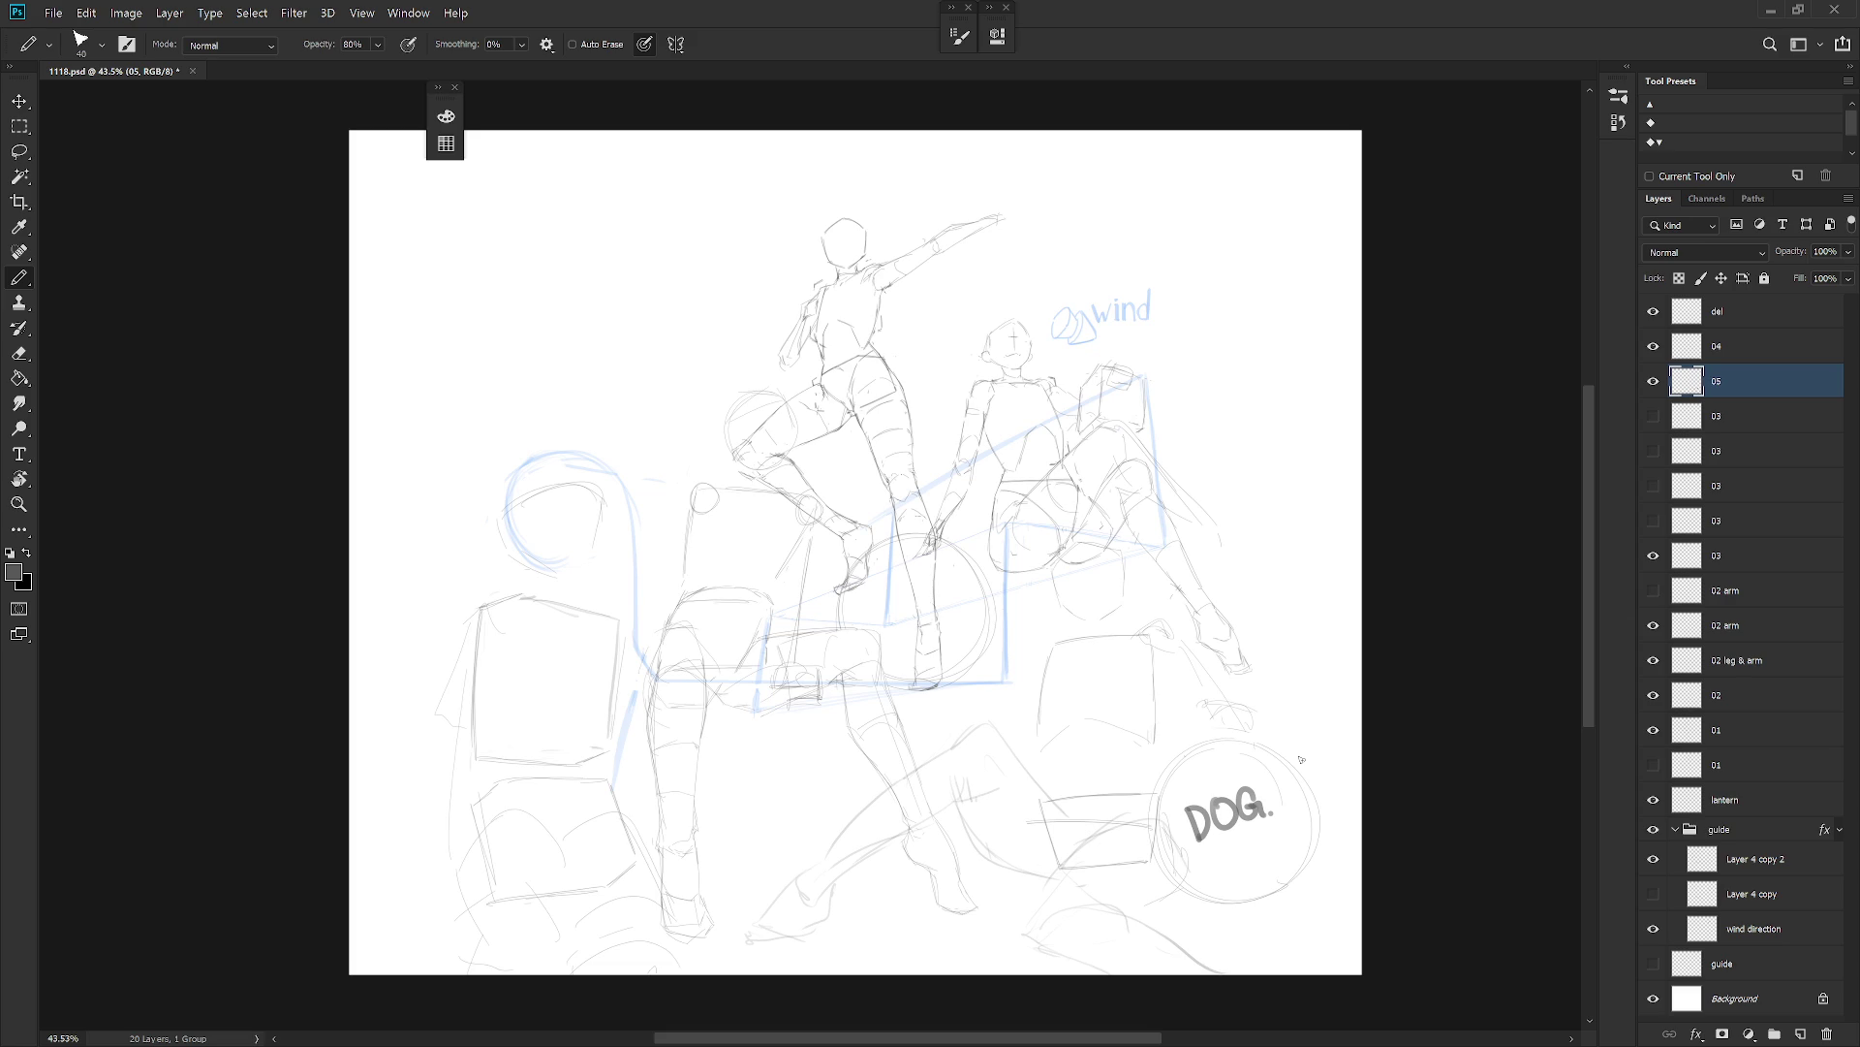
Move the DOG circle and boxes on layer 05 down about 24 px.
{"action": "key", "text": "v"}
{"action": "mouse_move", "coordinate": [1238, 851]}
{"action": "left_mouse_down", "text": "shift"}
{"action": "mouse_move", "coordinate": [1230, 880]}
{"action": "mouse_move", "coordinate": [1252, 876]}
{"action": "left_mouse_up", "text": "shift"}
{"action": "key", "text": "b"}
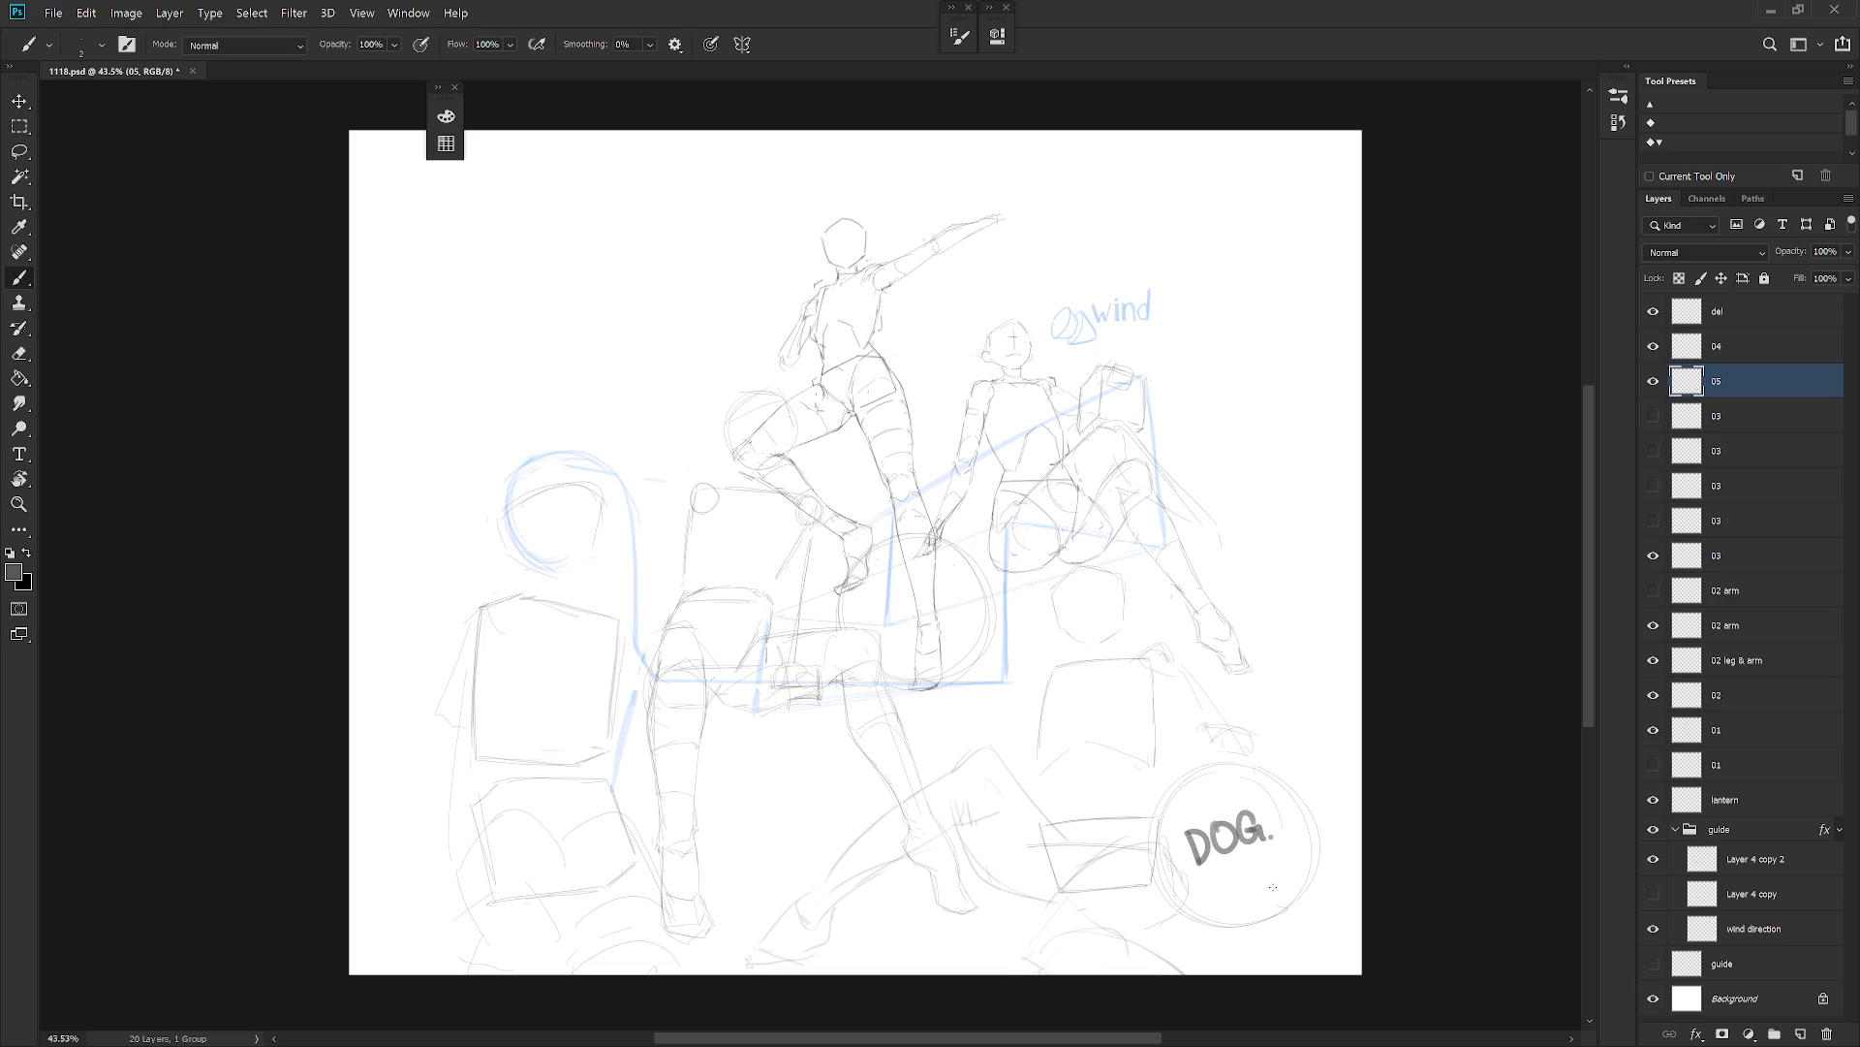
Duplicate layer 03 as '03 copy' and hide the original 03 layer.
{"action": "left_click", "coordinate": [1653, 556]}
{"action": "left_click", "coordinate": [1653, 555]}
{"action": "left_click", "coordinate": [1686, 555]}
{"action": "key", "text": "ctrl+j"}
{"action": "left_click", "coordinate": [1654, 590]}
Clear the lower-left sketch area, erase the box's bottom edge, and redraw lines below it.
{"action": "key", "text": "l"}
{"action": "mouse_move", "coordinate": [640, 947]}
{"action": "left_mouse_down"}
{"action": "mouse_move", "coordinate": [698, 817]}
{"action": "mouse_move", "coordinate": [490, 769]}
{"action": "mouse_move", "coordinate": [453, 989]}
{"action": "left_mouse_up"}
{"action": "key", "text": "ctrl+d"}
{"action": "key", "text": "b"}
{"action": "key", "text": "e"}
{"action": "mouse_move", "coordinate": [583, 755]}
{"action": "left_mouse_down"}
{"action": "mouse_move", "coordinate": [494, 761]}
{"action": "mouse_move", "coordinate": [581, 760]}
{"action": "left_mouse_up"}
{"action": "mouse_move", "coordinate": [434, 850]}
{"action": "left_mouse_down"}
{"action": "mouse_move", "coordinate": [461, 795]}
{"action": "mouse_move", "coordinate": [551, 805]}
{"action": "left_mouse_up"}
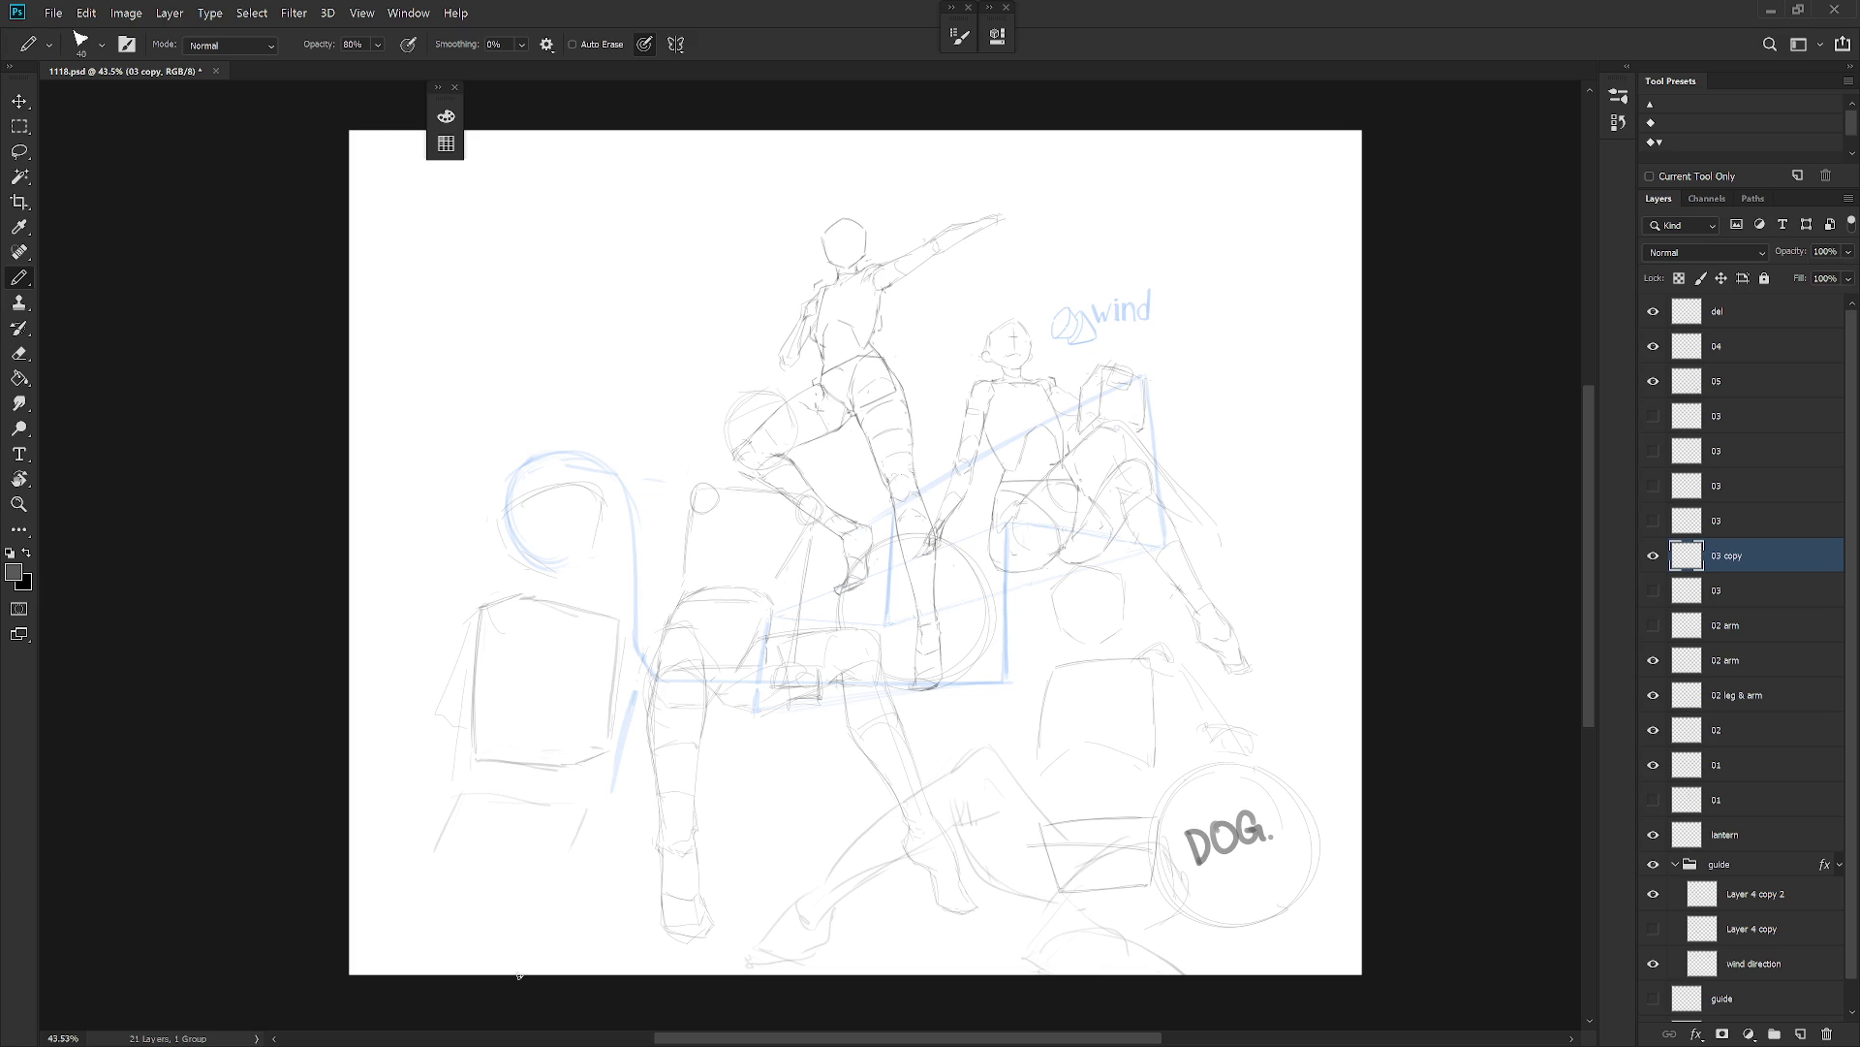
Redraw curved and diagonal strokes below and across the lower-left box, undoing stray ones.
{"action": "key", "text": "ctrl+z"}
{"action": "key", "text": "ctrl+z"}
{"action": "mouse_move", "coordinate": [450, 812]}
{"action": "left_mouse_down"}
{"action": "mouse_move", "coordinate": [491, 795]}
{"action": "mouse_move", "coordinate": [584, 835]}
{"action": "mouse_move", "coordinate": [591, 899]}
{"action": "mouse_move", "coordinate": [444, 872]}
{"action": "mouse_move", "coordinate": [438, 911]}
{"action": "mouse_move", "coordinate": [550, 933]}
{"action": "mouse_move", "coordinate": [598, 903]}
{"action": "left_mouse_up"}
{"action": "mouse_move", "coordinate": [451, 826]}
{"action": "left_mouse_down"}
{"action": "mouse_move", "coordinate": [412, 873]}
{"action": "mouse_move", "coordinate": [402, 959]}
{"action": "left_mouse_up"}
{"action": "left_click_drag", "start_coordinate": [497, 852], "coordinate": [581, 968]}
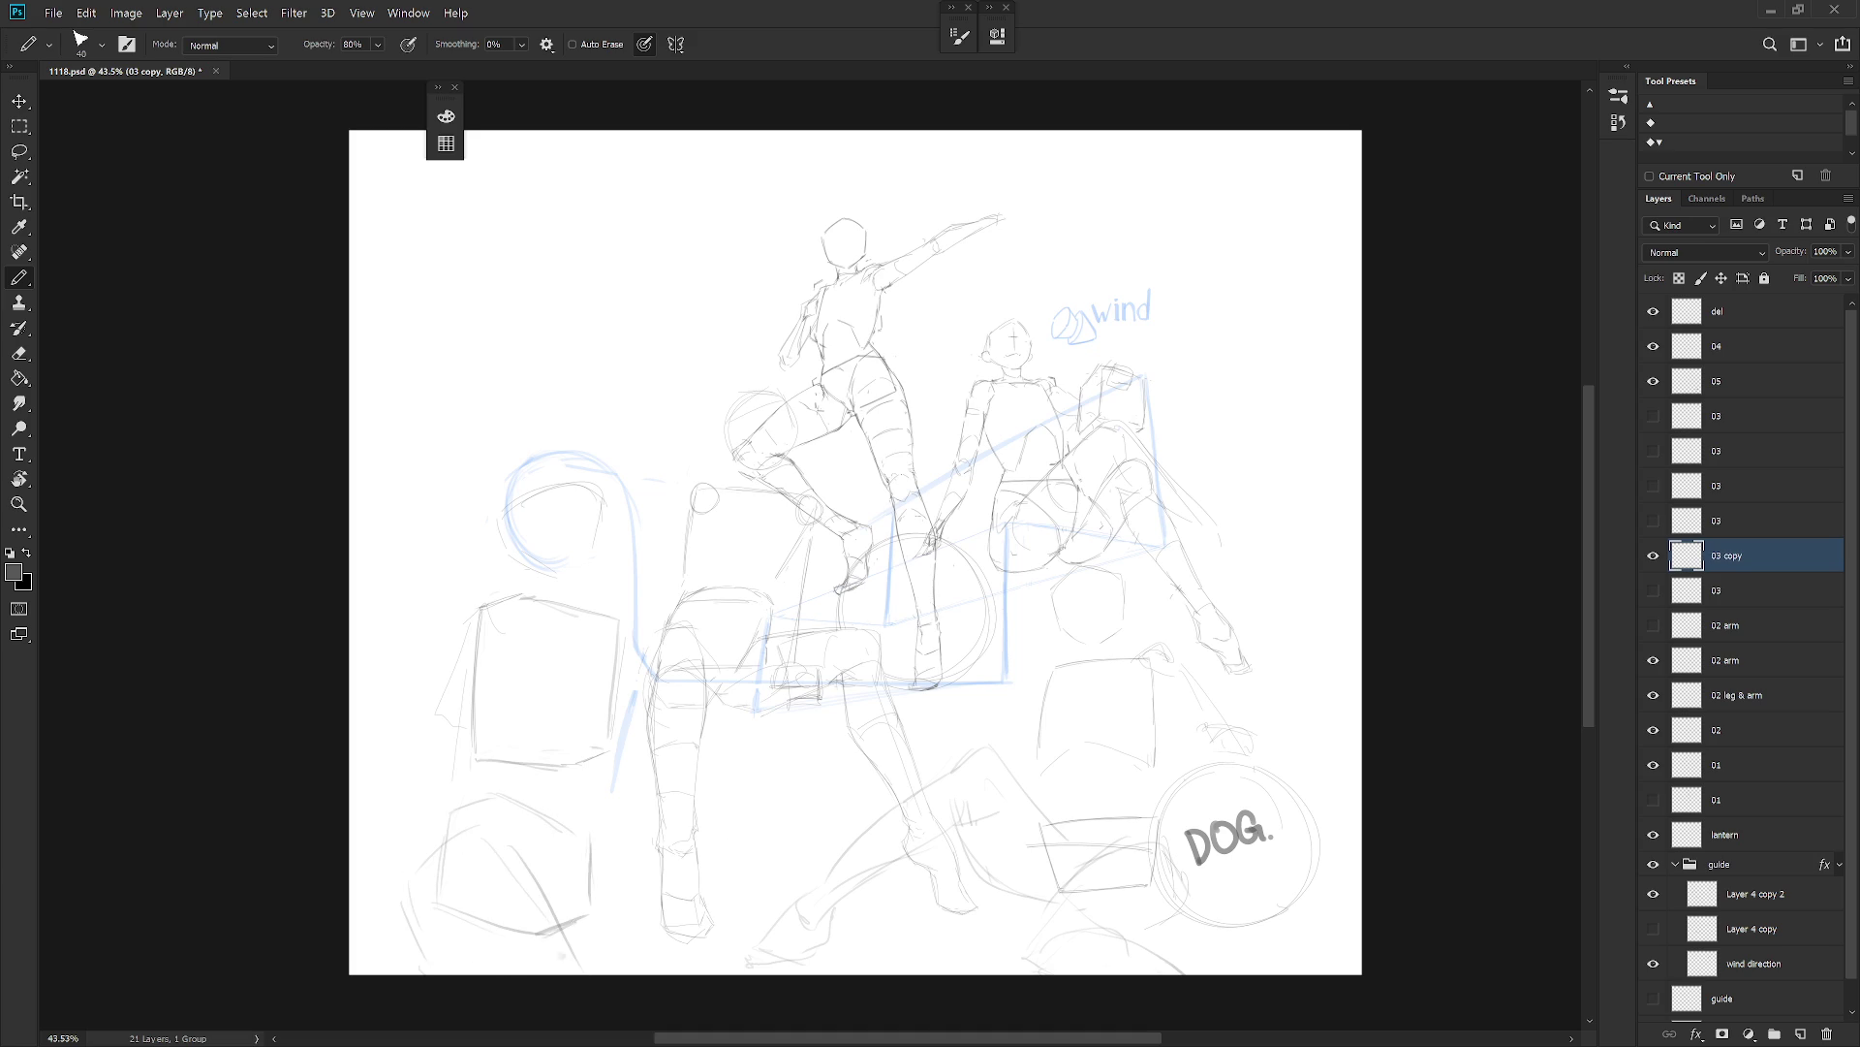
{"action": "key", "text": "ctrl+z"}
{"action": "left_click_drag", "start_coordinate": [485, 819], "coordinate": [413, 899]}
{"action": "left_click_drag", "start_coordinate": [514, 869], "coordinate": [582, 974]}
{"action": "left_click_drag", "start_coordinate": [596, 861], "coordinate": [683, 974]}
Firm up the box's left, right and top edges, add a top-left shoulder curve, and select layer del.
{"action": "left_click_drag", "start_coordinate": [445, 828], "coordinate": [474, 764]}
{"action": "mouse_move", "coordinate": [581, 826]}
{"action": "left_mouse_down"}
{"action": "mouse_move", "coordinate": [593, 877]}
{"action": "mouse_move", "coordinate": [601, 717]}
{"action": "left_mouse_up"}
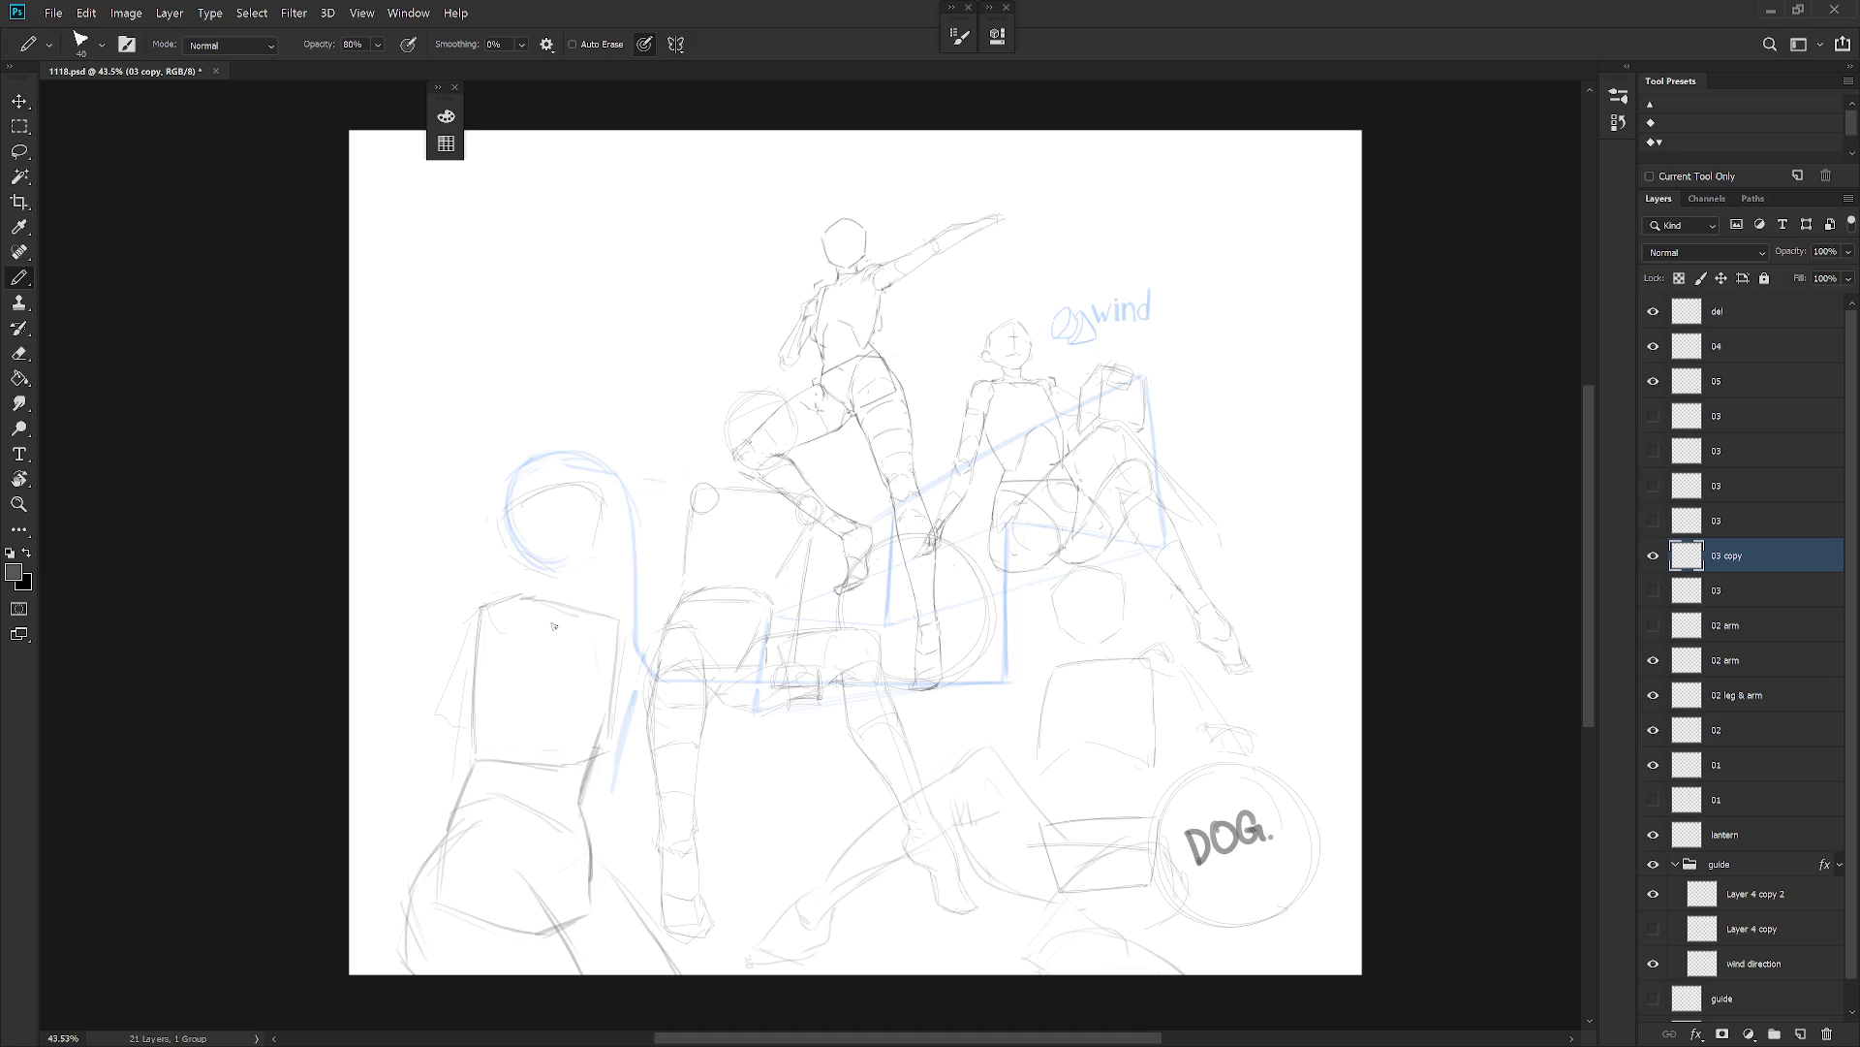
{"action": "mouse_move", "coordinate": [494, 762]}
{"action": "left_mouse_down"}
{"action": "mouse_move", "coordinate": [585, 700]}
{"action": "mouse_move", "coordinate": [584, 753]}
{"action": "left_mouse_up"}
{"action": "mouse_move", "coordinate": [600, 628]}
{"action": "left_mouse_down"}
{"action": "mouse_move", "coordinate": [577, 753]}
{"action": "mouse_move", "coordinate": [513, 620]}
{"action": "mouse_move", "coordinate": [475, 749]}
{"action": "left_mouse_up"}
{"action": "left_click_drag", "start_coordinate": [499, 620], "coordinate": [488, 751]}
{"action": "left_click_drag", "start_coordinate": [477, 649], "coordinate": [482, 776]}
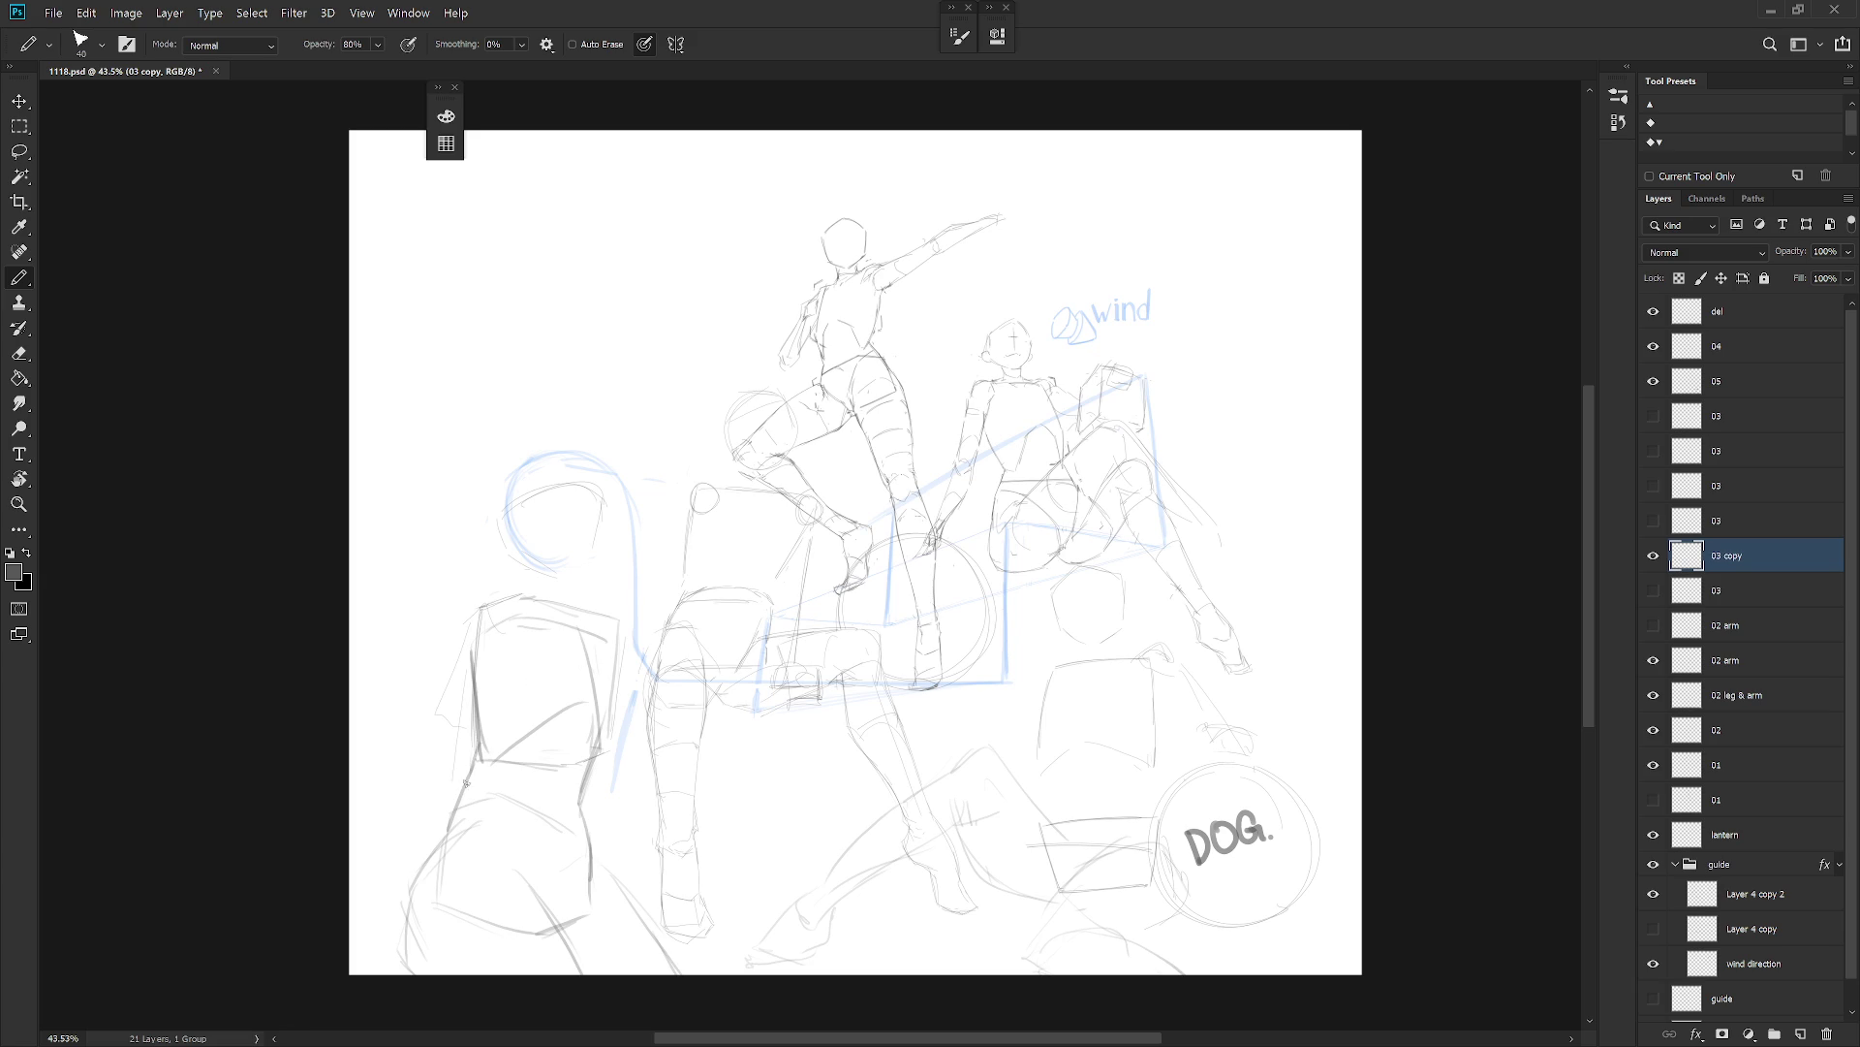
{"action": "mouse_move", "coordinate": [463, 635]}
{"action": "left_mouse_down"}
{"action": "mouse_move", "coordinate": [477, 613]}
{"action": "mouse_move", "coordinate": [496, 639]}
{"action": "mouse_move", "coordinate": [473, 654]}
{"action": "left_mouse_up"}
{"action": "left_click", "coordinate": [1778, 327]}
Create a new Layer 1 and try straight diagonal guide lines, undoing both.
{"action": "key", "text": "ctrl+shift+n"}
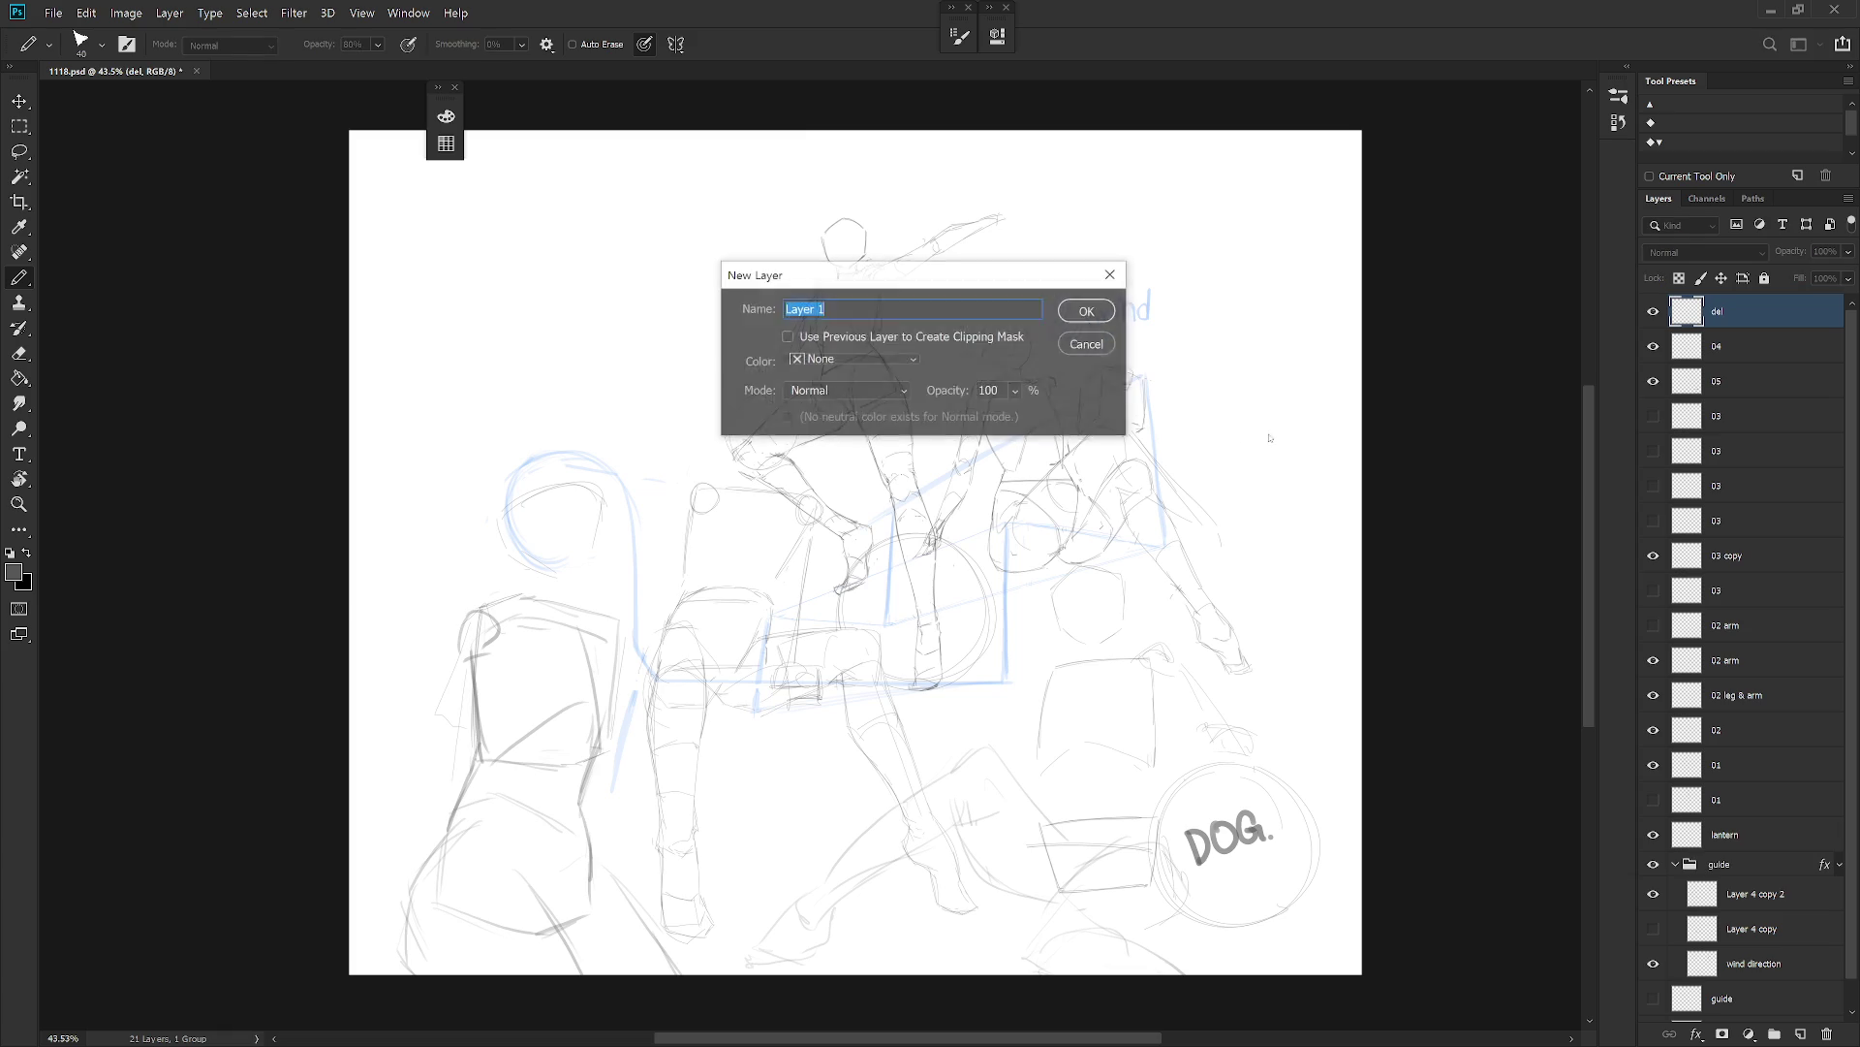
{"action": "key", "text": "Return"}
{"action": "left_click_drag", "start_coordinate": [836, 211], "coordinate": [366, 615]}
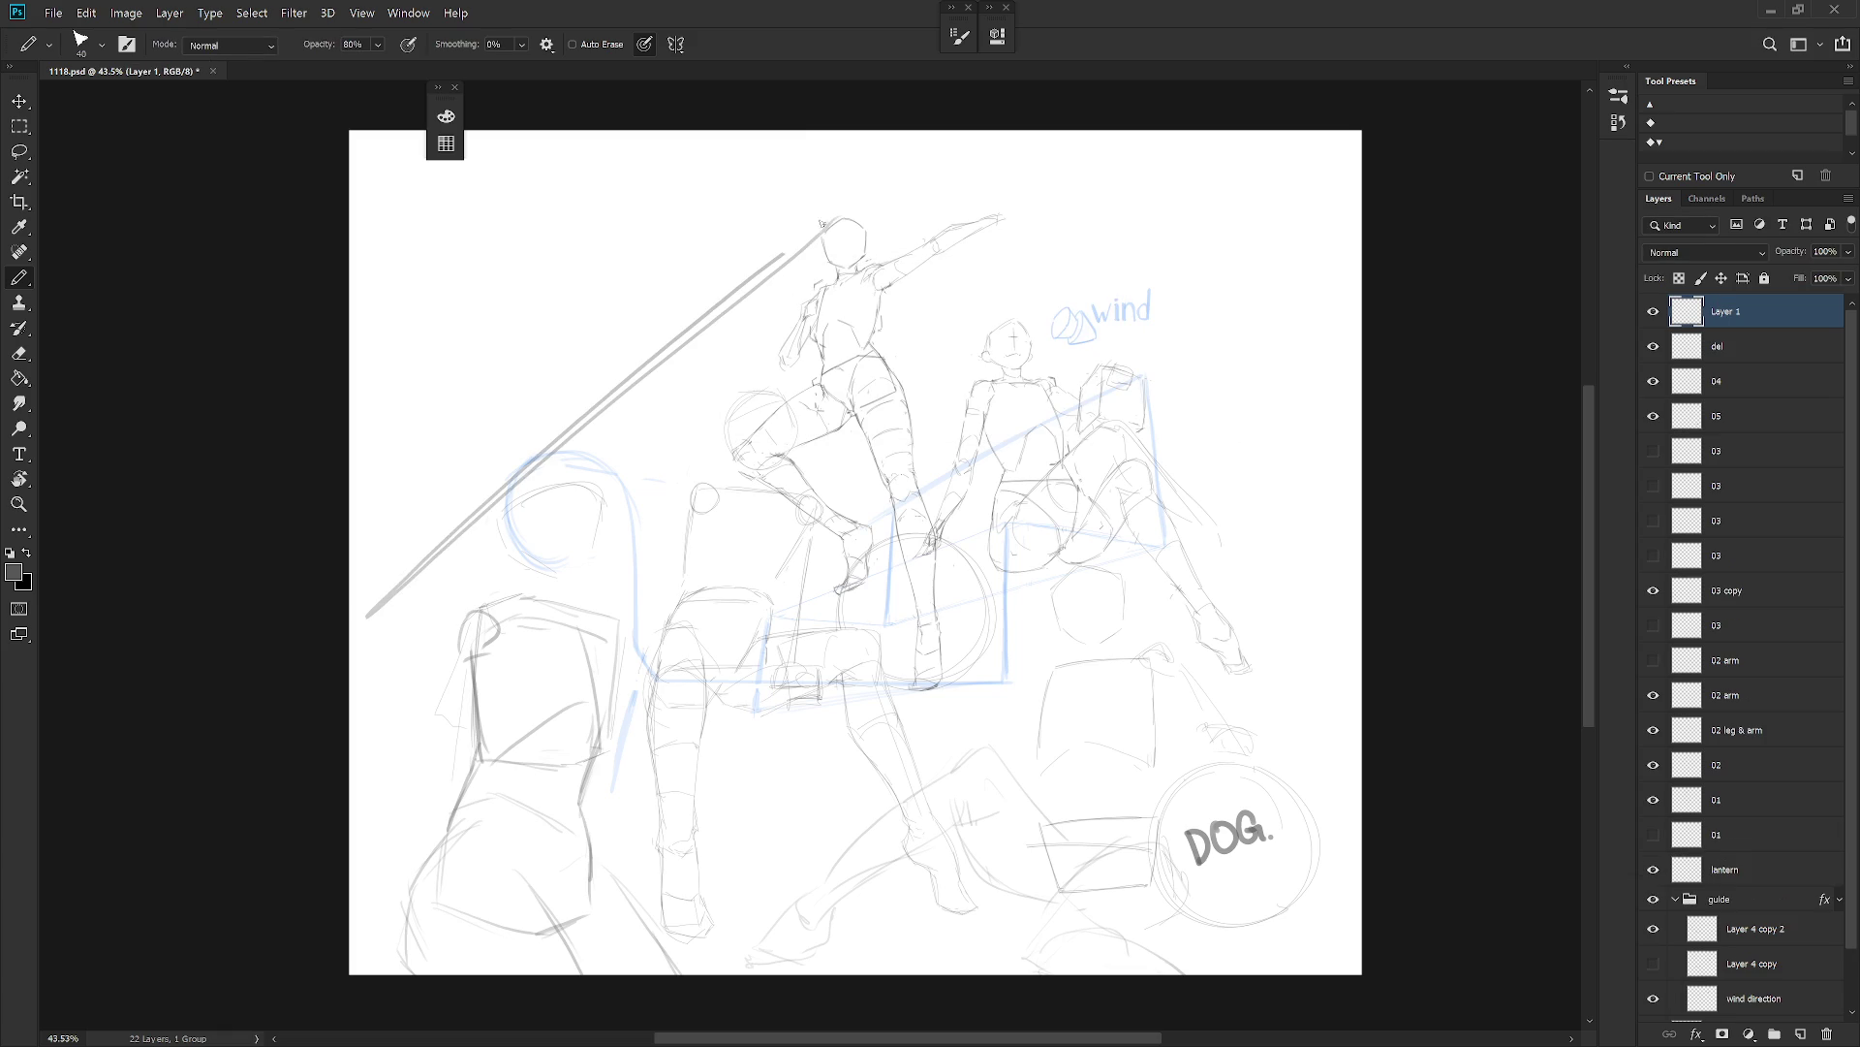
{"action": "key", "text": "ctrl+z"}
{"action": "mouse_move", "coordinate": [851, 206]}
{"action": "left_mouse_down"}
{"action": "mouse_move", "coordinate": [388, 587]}
{"action": "mouse_move", "coordinate": [848, 207]}
{"action": "mouse_move", "coordinate": [1280, 480]}
{"action": "left_mouse_up"}
{"action": "key", "text": "ctrl+z"}
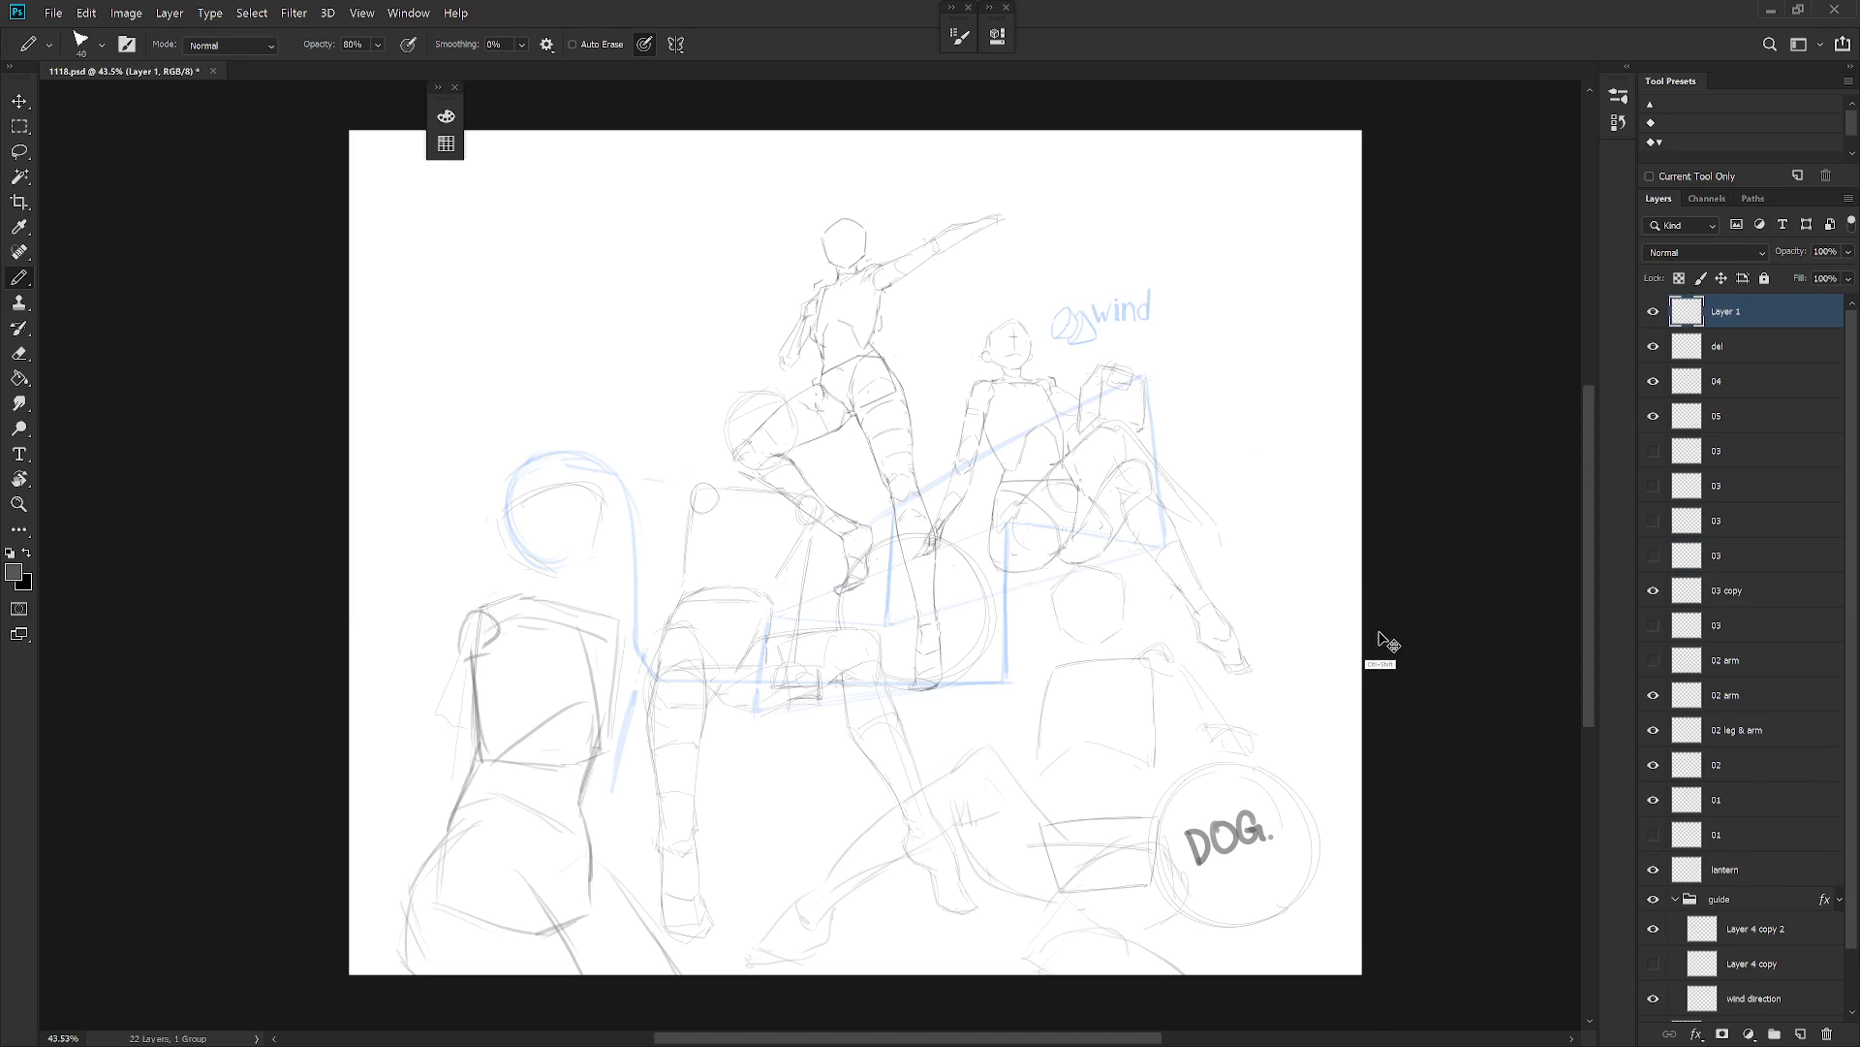
Enable vertical symmetry, draw a mirrored roof shape over the figures, and hide Layer 1.
{"action": "left_click", "coordinate": [677, 44]}
{"action": "left_click", "coordinate": [717, 115]}
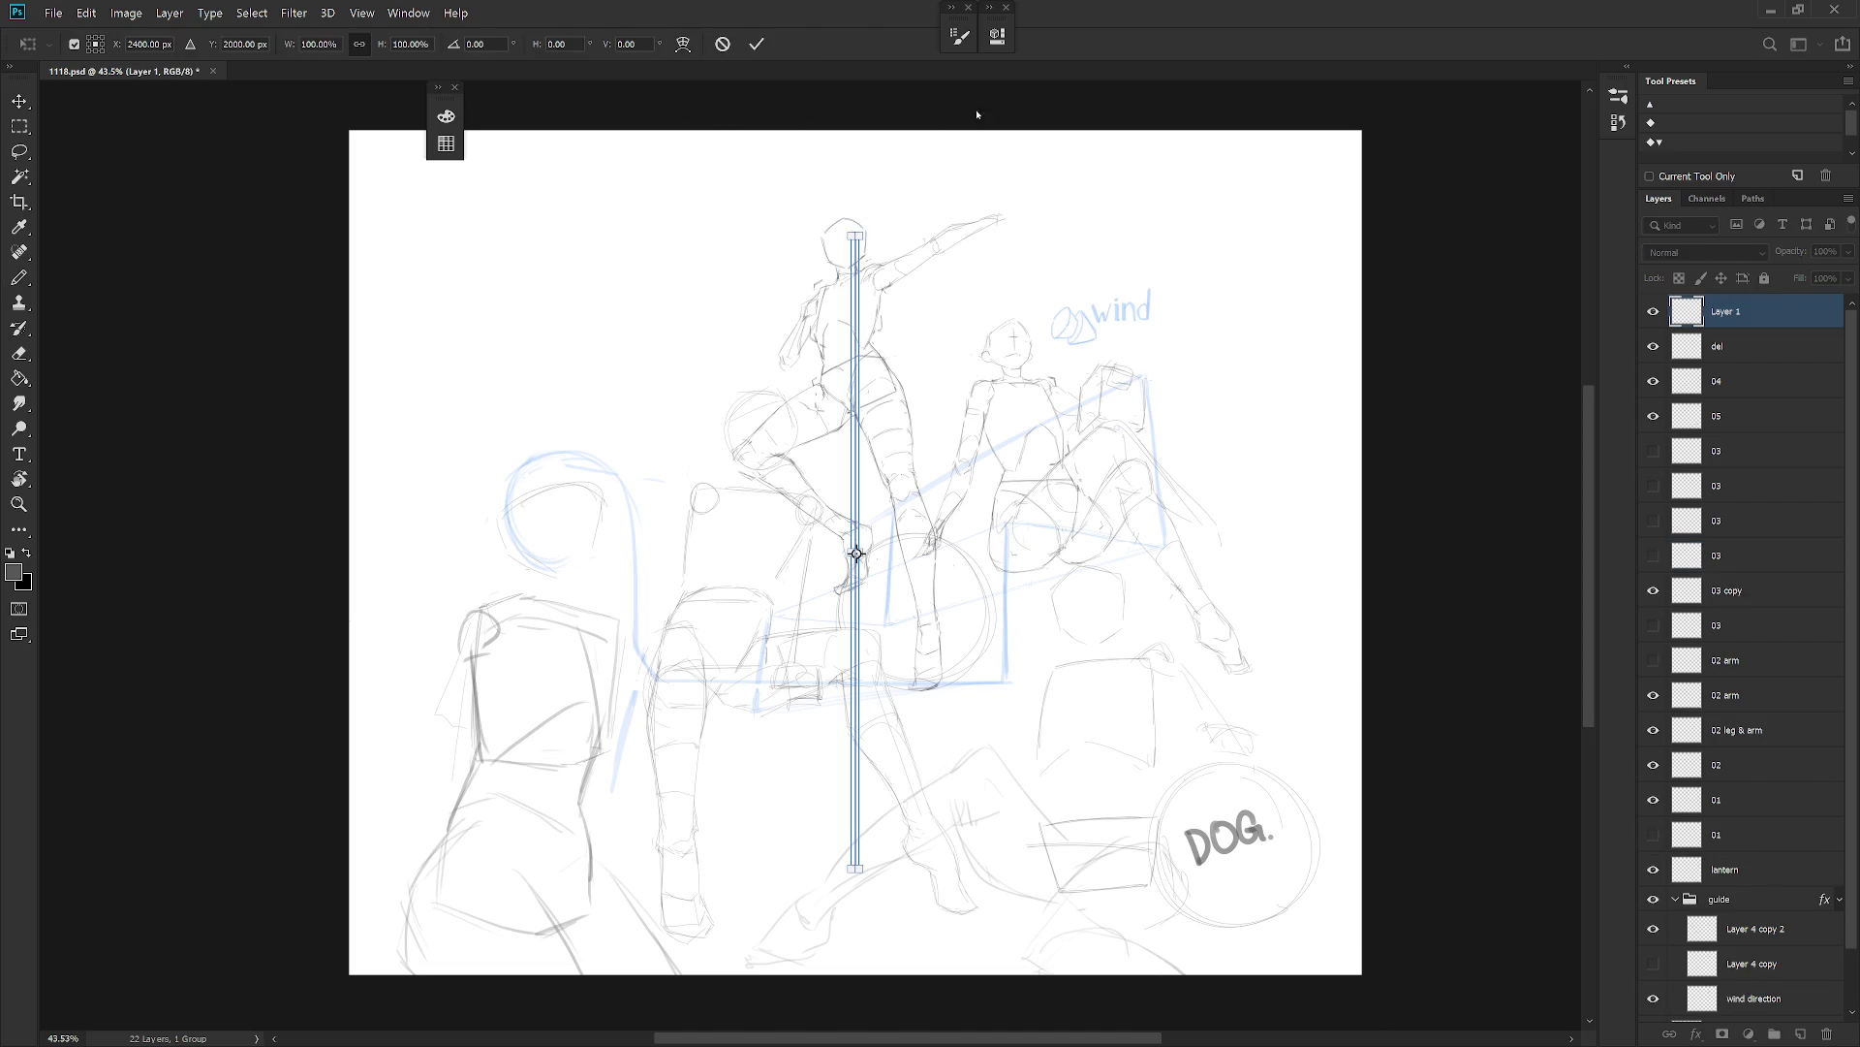
{"action": "key", "text": "Return"}
{"action": "left_click", "coordinate": [676, 44]}
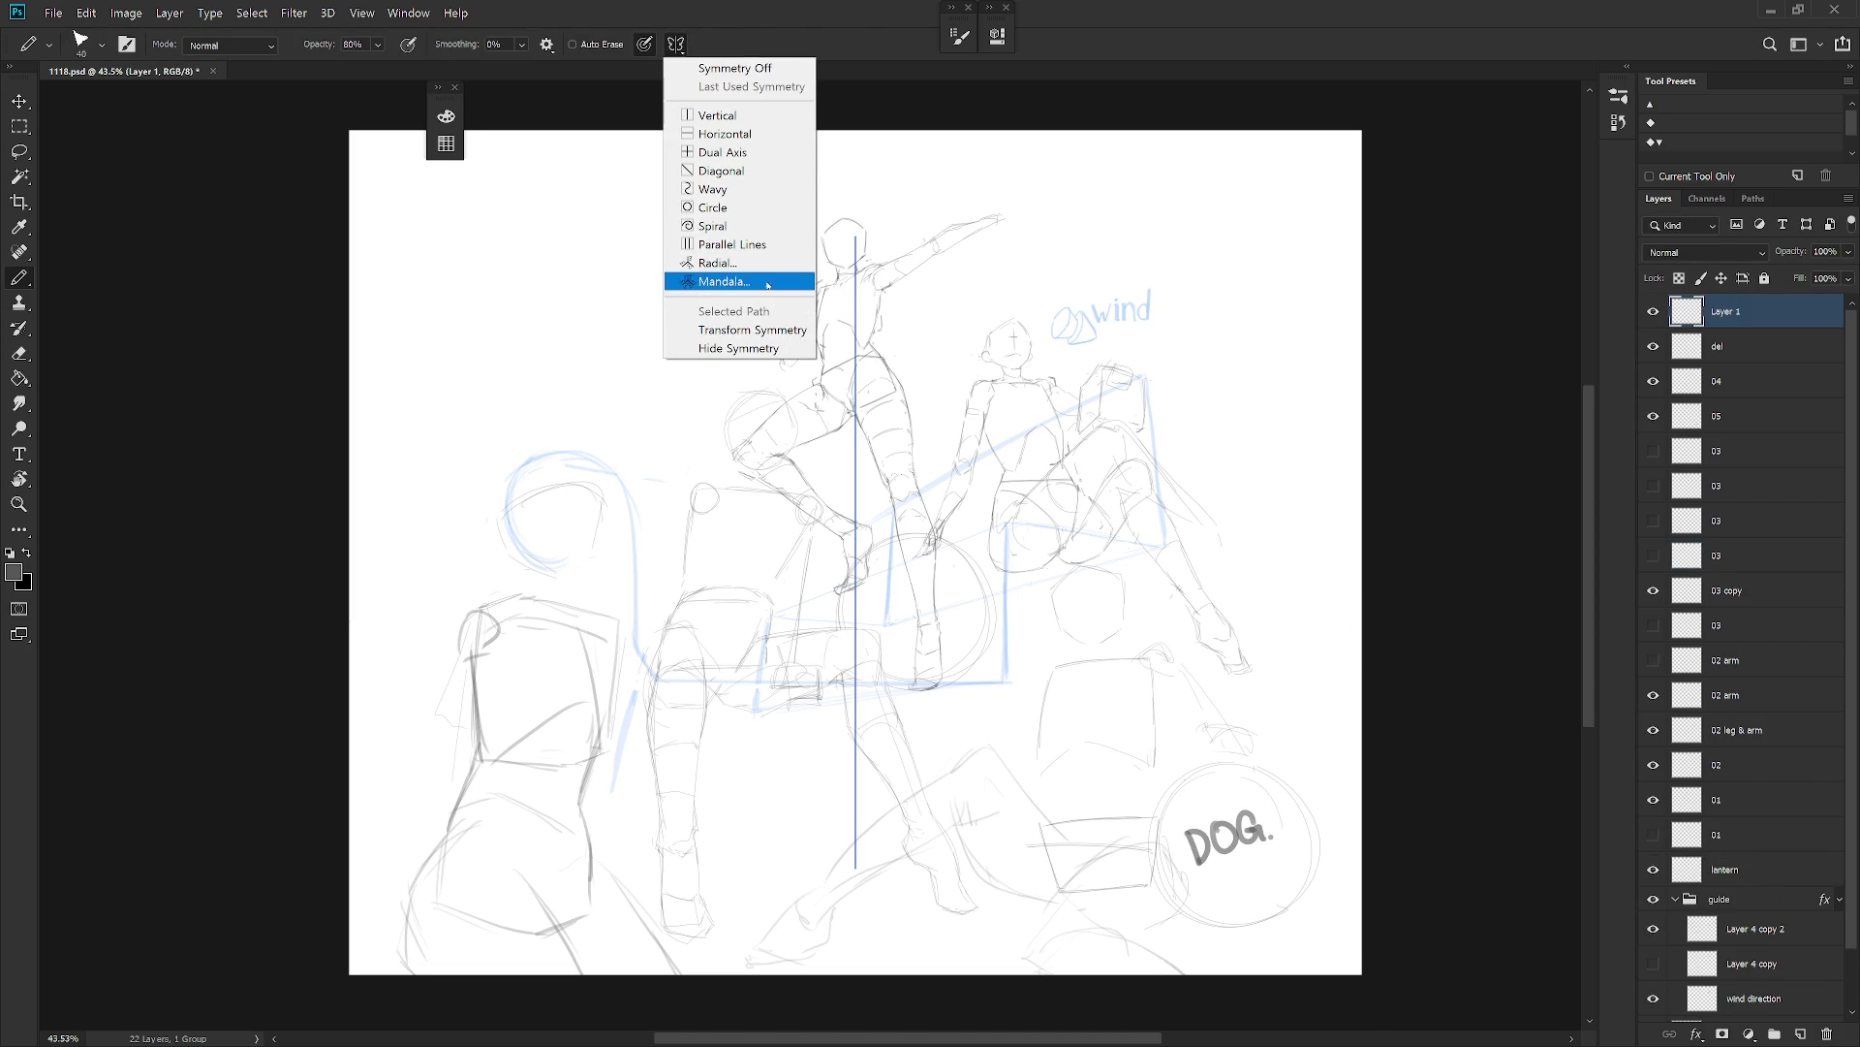
{"action": "left_click", "coordinate": [726, 347]}
{"action": "mouse_move", "coordinate": [849, 203]}
{"action": "left_mouse_down"}
{"action": "mouse_move", "coordinate": [374, 528]}
{"action": "mouse_move", "coordinate": [851, 205]}
{"action": "left_mouse_up"}
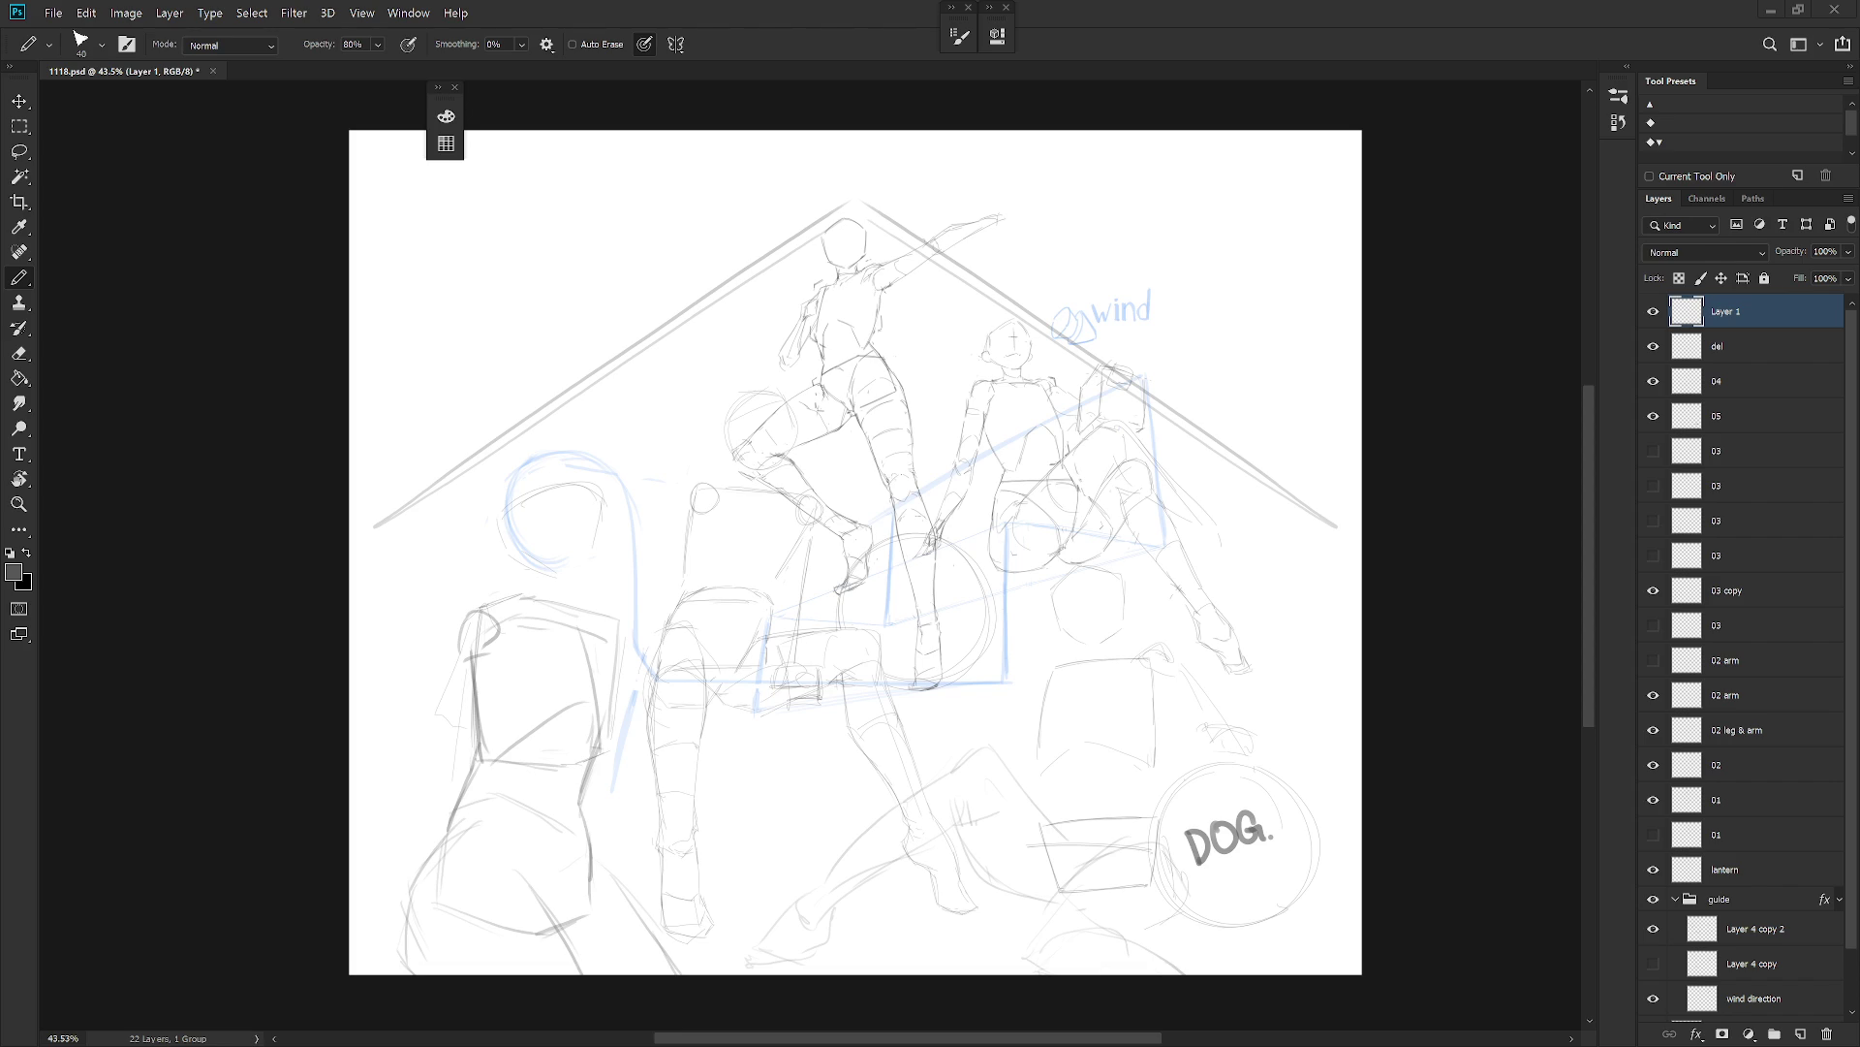
{"action": "left_click", "coordinate": [1653, 311]}
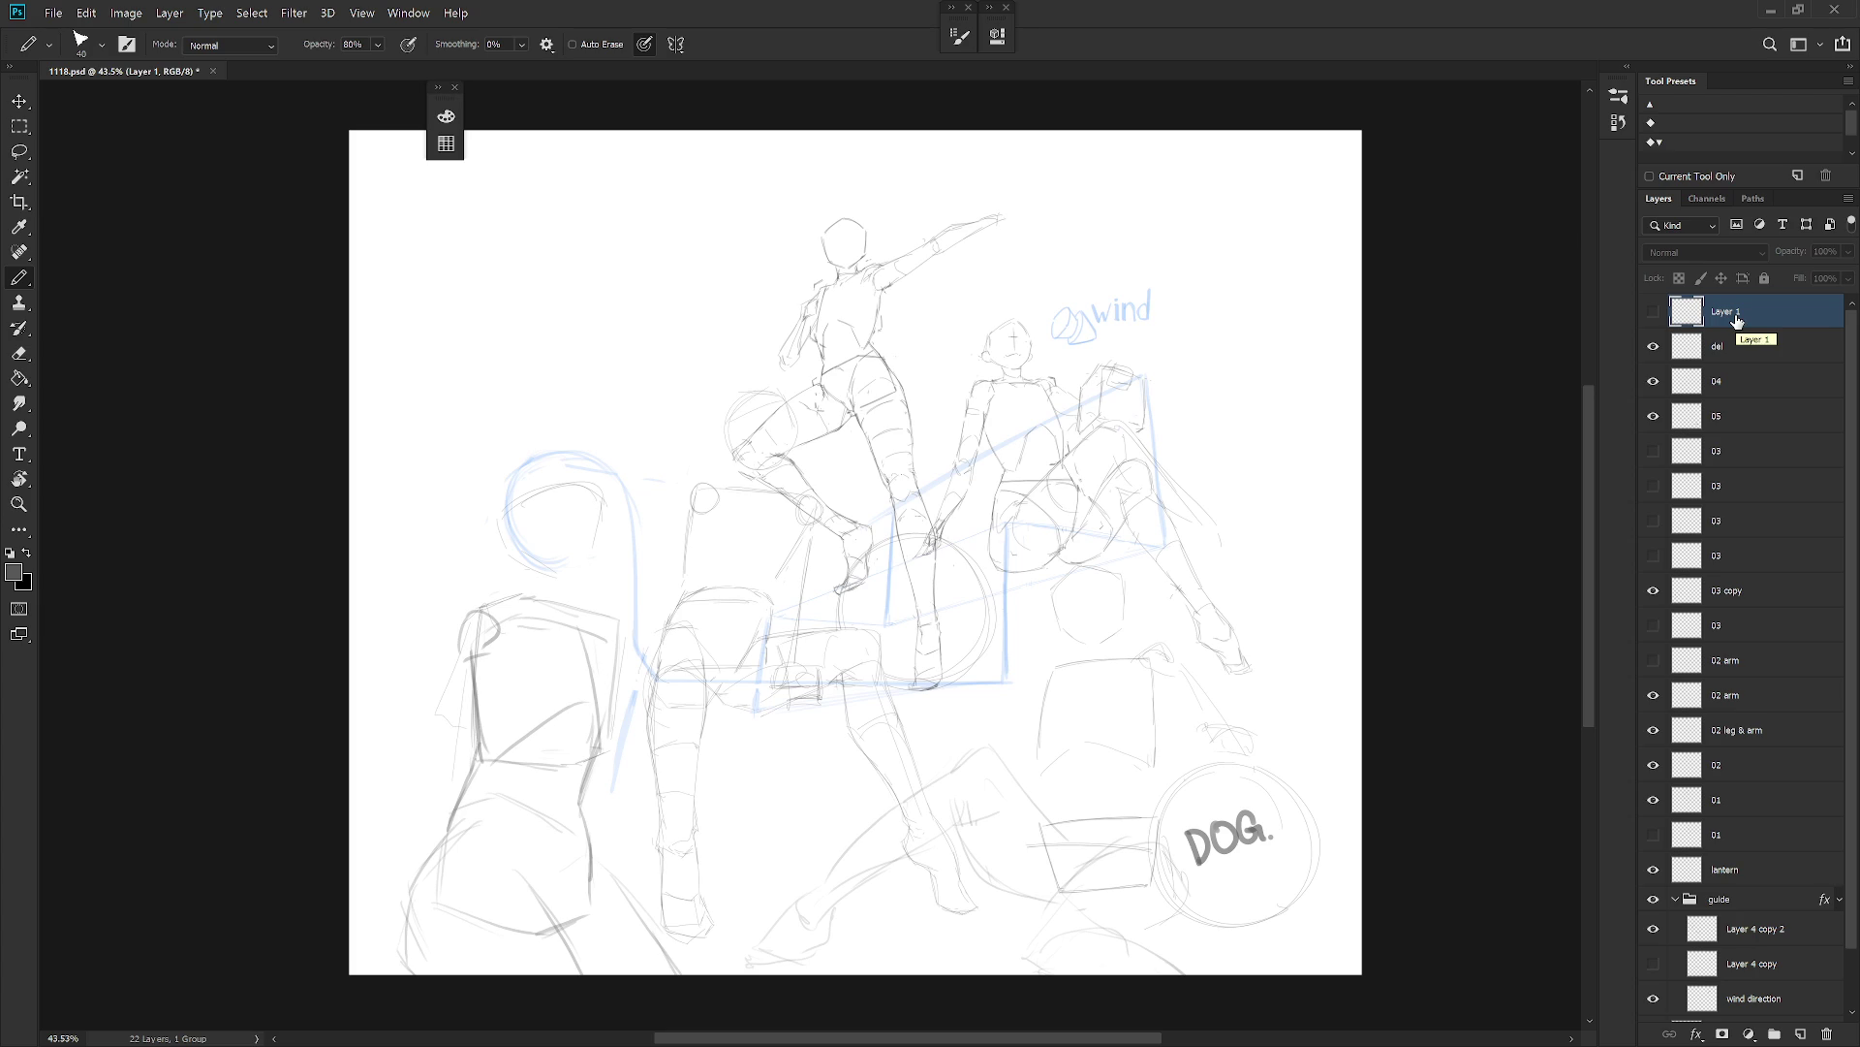
Rename '03 copy' to '03' and draw a stroke at the lower-left figure's base.
{"action": "double_click", "coordinate": [1725, 591]}
{"action": "type", "text": "03"}
{"action": "key", "text": "Return"}
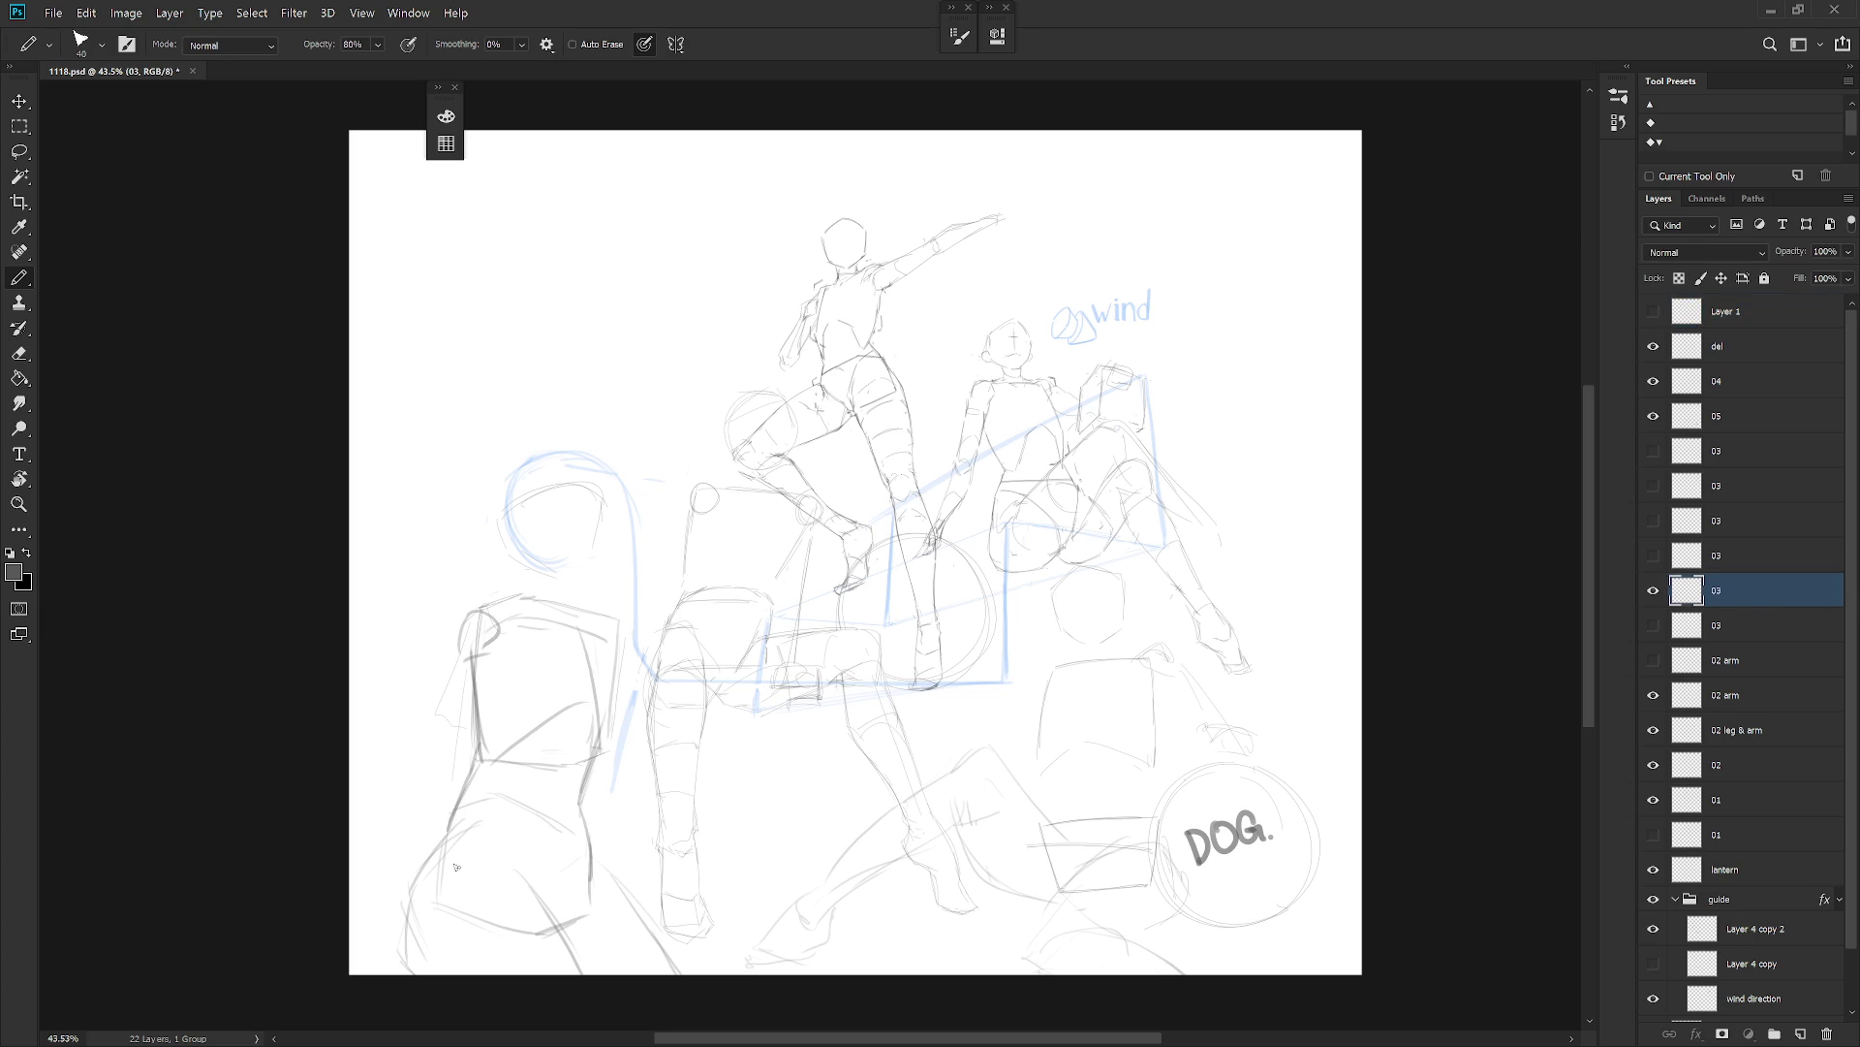
{"action": "mouse_move", "coordinate": [448, 884]}
{"action": "left_mouse_down"}
{"action": "mouse_move", "coordinate": [514, 861]}
{"action": "mouse_move", "coordinate": [587, 885]}
{"action": "left_mouse_up"}
Delete the stray mirrored stroke under DOG and turn symmetry off.
{"action": "key", "text": "l"}
{"action": "mouse_move", "coordinate": [1235, 877]}
{"action": "left_mouse_down"}
{"action": "mouse_move", "coordinate": [1321, 810]}
{"action": "mouse_move", "coordinate": [1188, 988]}
{"action": "mouse_move", "coordinate": [1163, 969]}
{"action": "left_mouse_up"}
{"action": "key", "text": "Delete"}
{"action": "key", "text": "ctrl+d"}
{"action": "key", "text": "b"}
{"action": "left_click", "coordinate": [744, 44]}
{"action": "left_click", "coordinate": [776, 66]}
{"action": "key", "text": "shift+b"}
{"action": "key", "text": "e"}
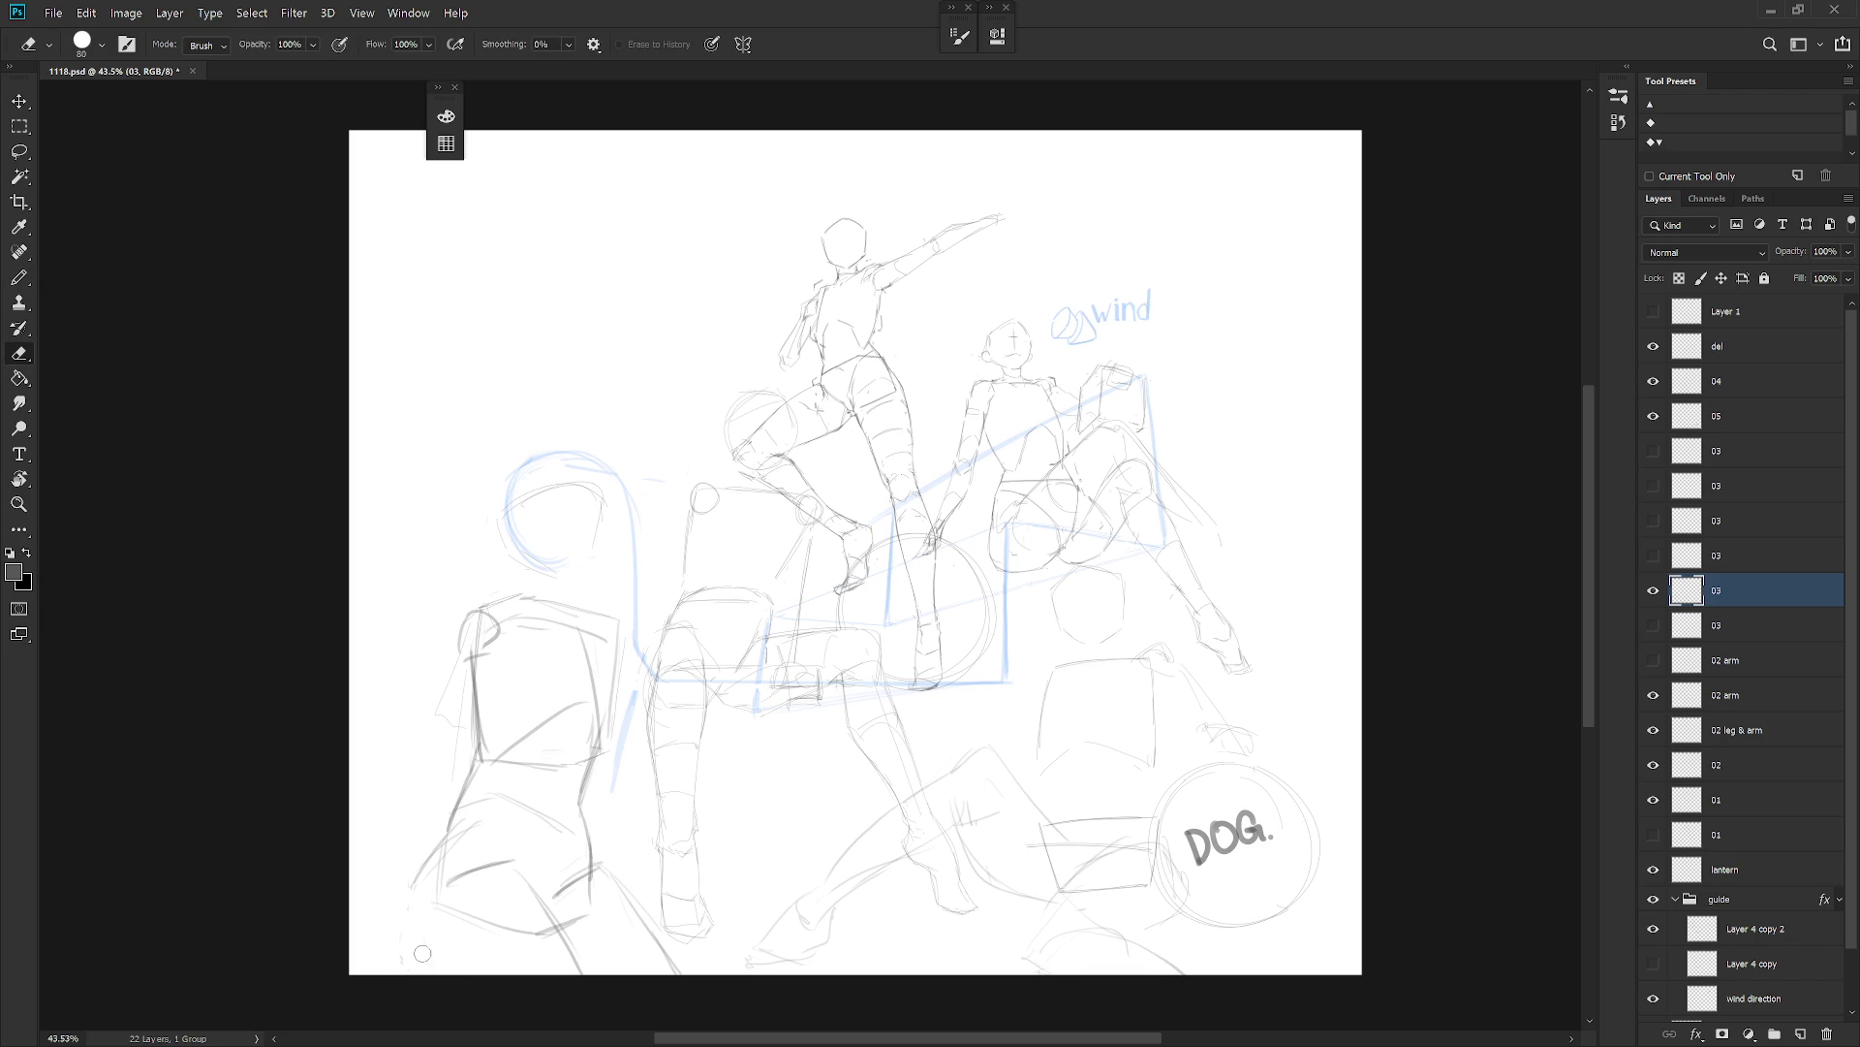
{"action": "key", "text": "b"}
Redraw the short stroke at the lower-left edge and trace the figure's lower lines and hip.
{"action": "left_click_drag", "start_coordinate": [412, 973], "coordinate": [415, 916]}
{"action": "key", "text": "ctrl+z"}
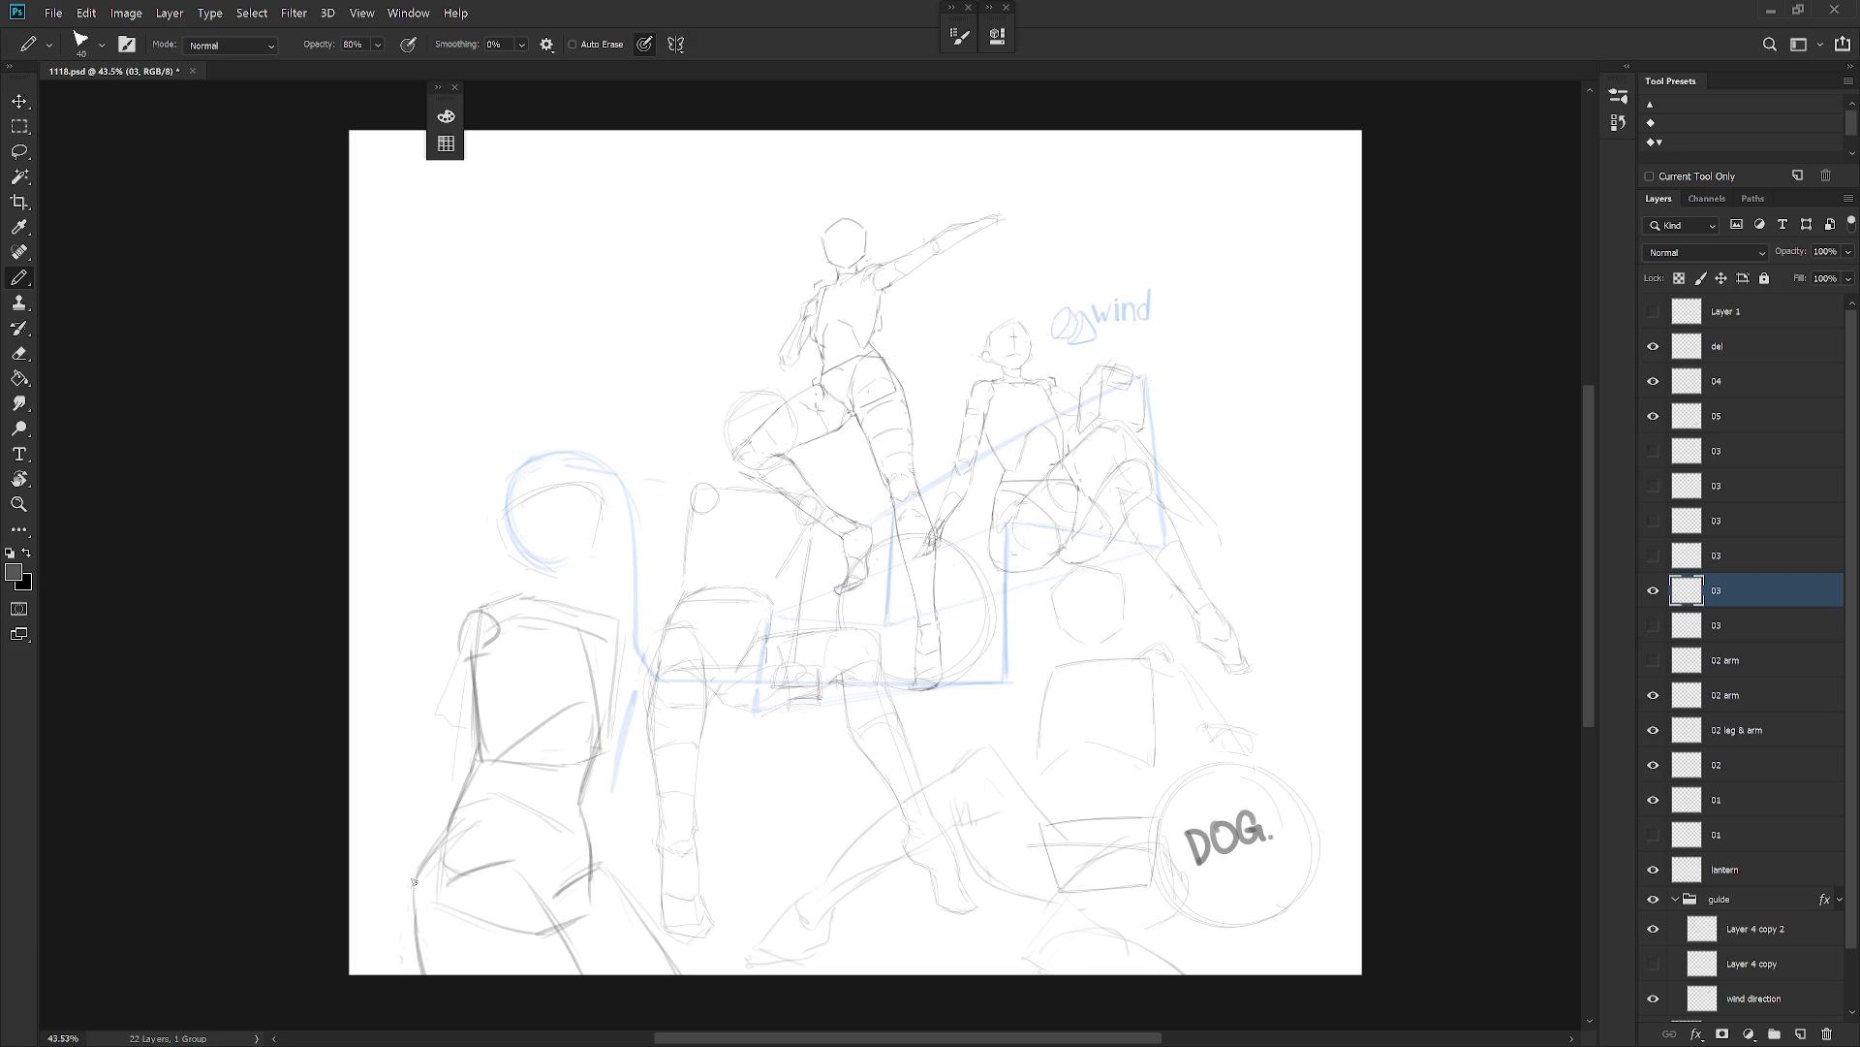
{"action": "left_click_drag", "start_coordinate": [420, 973], "coordinate": [417, 931]}
{"action": "left_click_drag", "start_coordinate": [520, 874], "coordinate": [560, 954]}
{"action": "key", "text": "e"}
{"action": "key", "text": "b"}
{"action": "key", "text": "ctrl+z"}
{"action": "mouse_move", "coordinate": [543, 906]}
{"action": "left_mouse_down"}
{"action": "mouse_move", "coordinate": [579, 866]}
{"action": "mouse_move", "coordinate": [482, 804]}
{"action": "mouse_move", "coordinate": [447, 831]}
{"action": "left_mouse_up"}
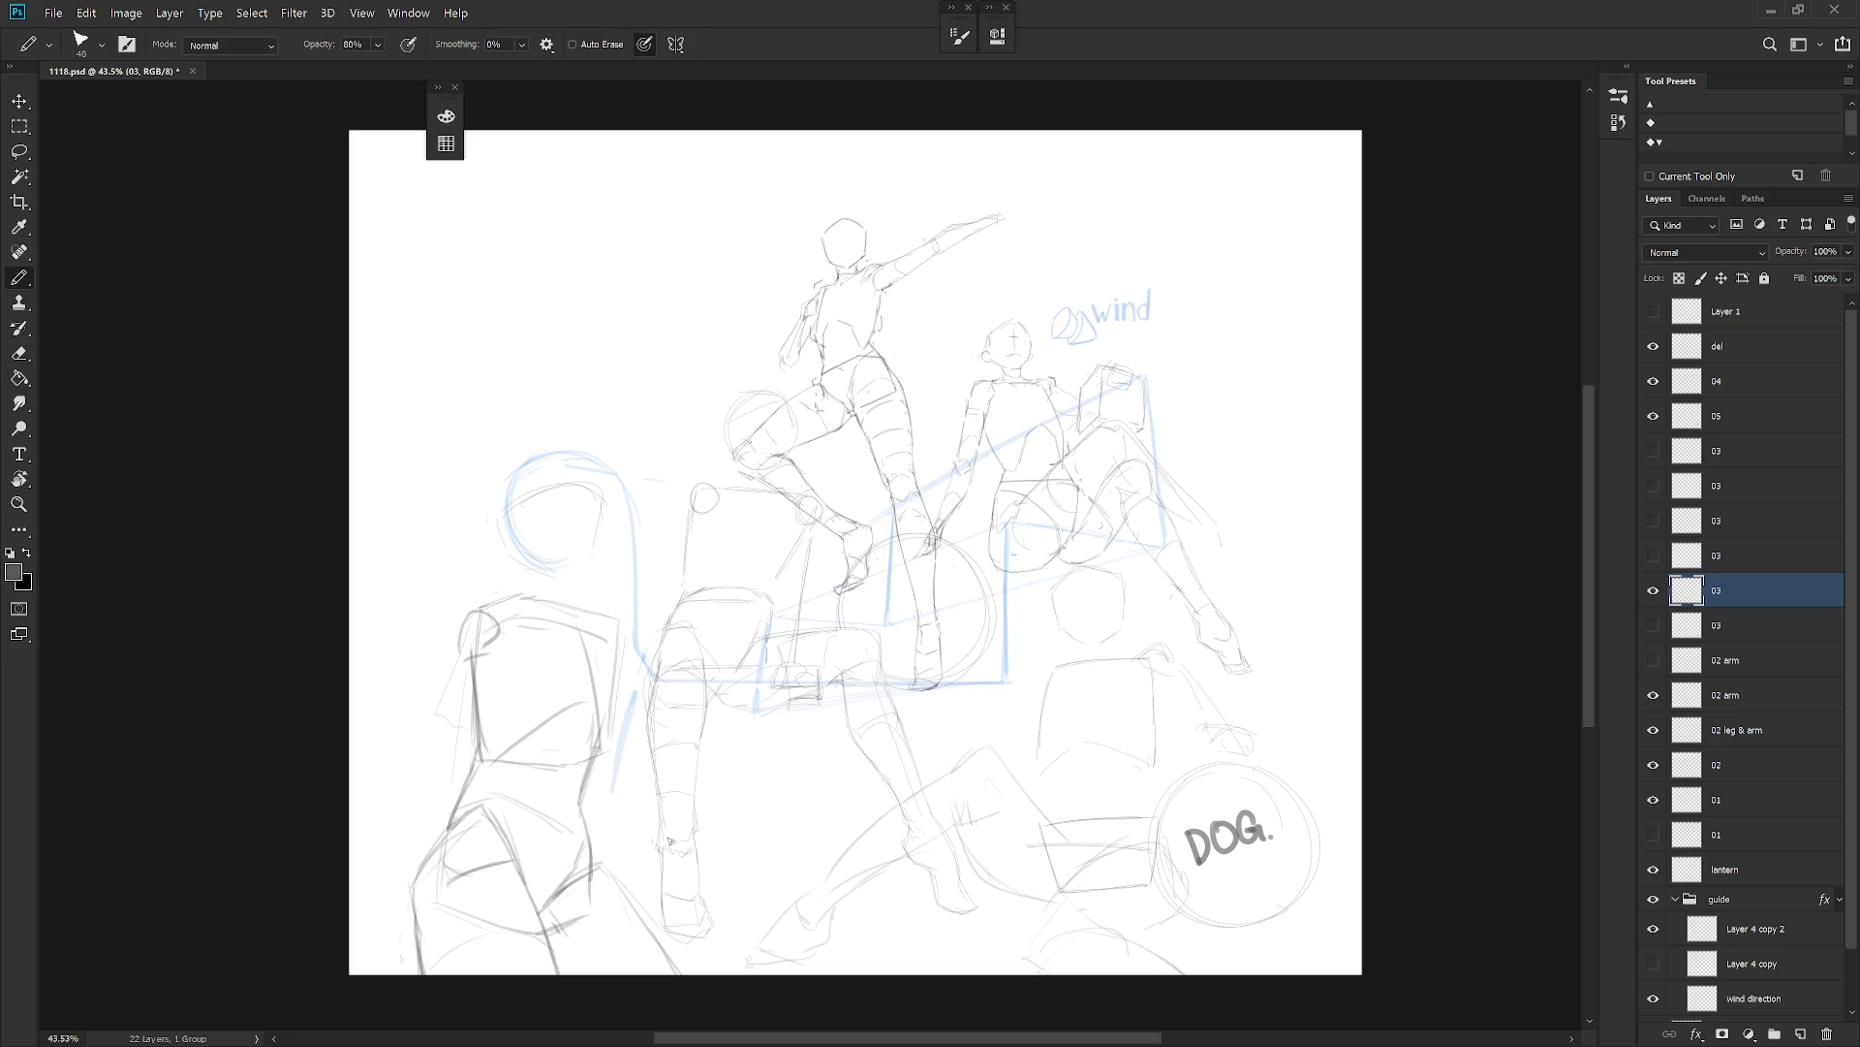
Erase and redraw the torso's left edge and darken its right edge.
{"action": "key", "text": "e"}
{"action": "mouse_move", "coordinate": [474, 766]}
{"action": "left_mouse_down"}
{"action": "mouse_move", "coordinate": [445, 818]}
{"action": "mouse_move", "coordinate": [492, 756]}
{"action": "mouse_move", "coordinate": [464, 684]}
{"action": "left_mouse_up"}
{"action": "key", "text": "b"}
{"action": "key", "text": "e"}
{"action": "key", "text": "b"}
{"action": "left_click_drag", "start_coordinate": [490, 756], "coordinate": [475, 776]}
{"action": "left_click_drag", "start_coordinate": [479, 702], "coordinate": [495, 783]}
{"action": "left_click_drag", "start_coordinate": [478, 718], "coordinate": [496, 781]}
{"action": "left_click_drag", "start_coordinate": [591, 740], "coordinate": [588, 757]}
Erase part of the torso outline and darken the figure's chest edge.
{"action": "key", "text": "e"}
{"action": "left_click_drag", "start_coordinate": [496, 761], "coordinate": [577, 706]}
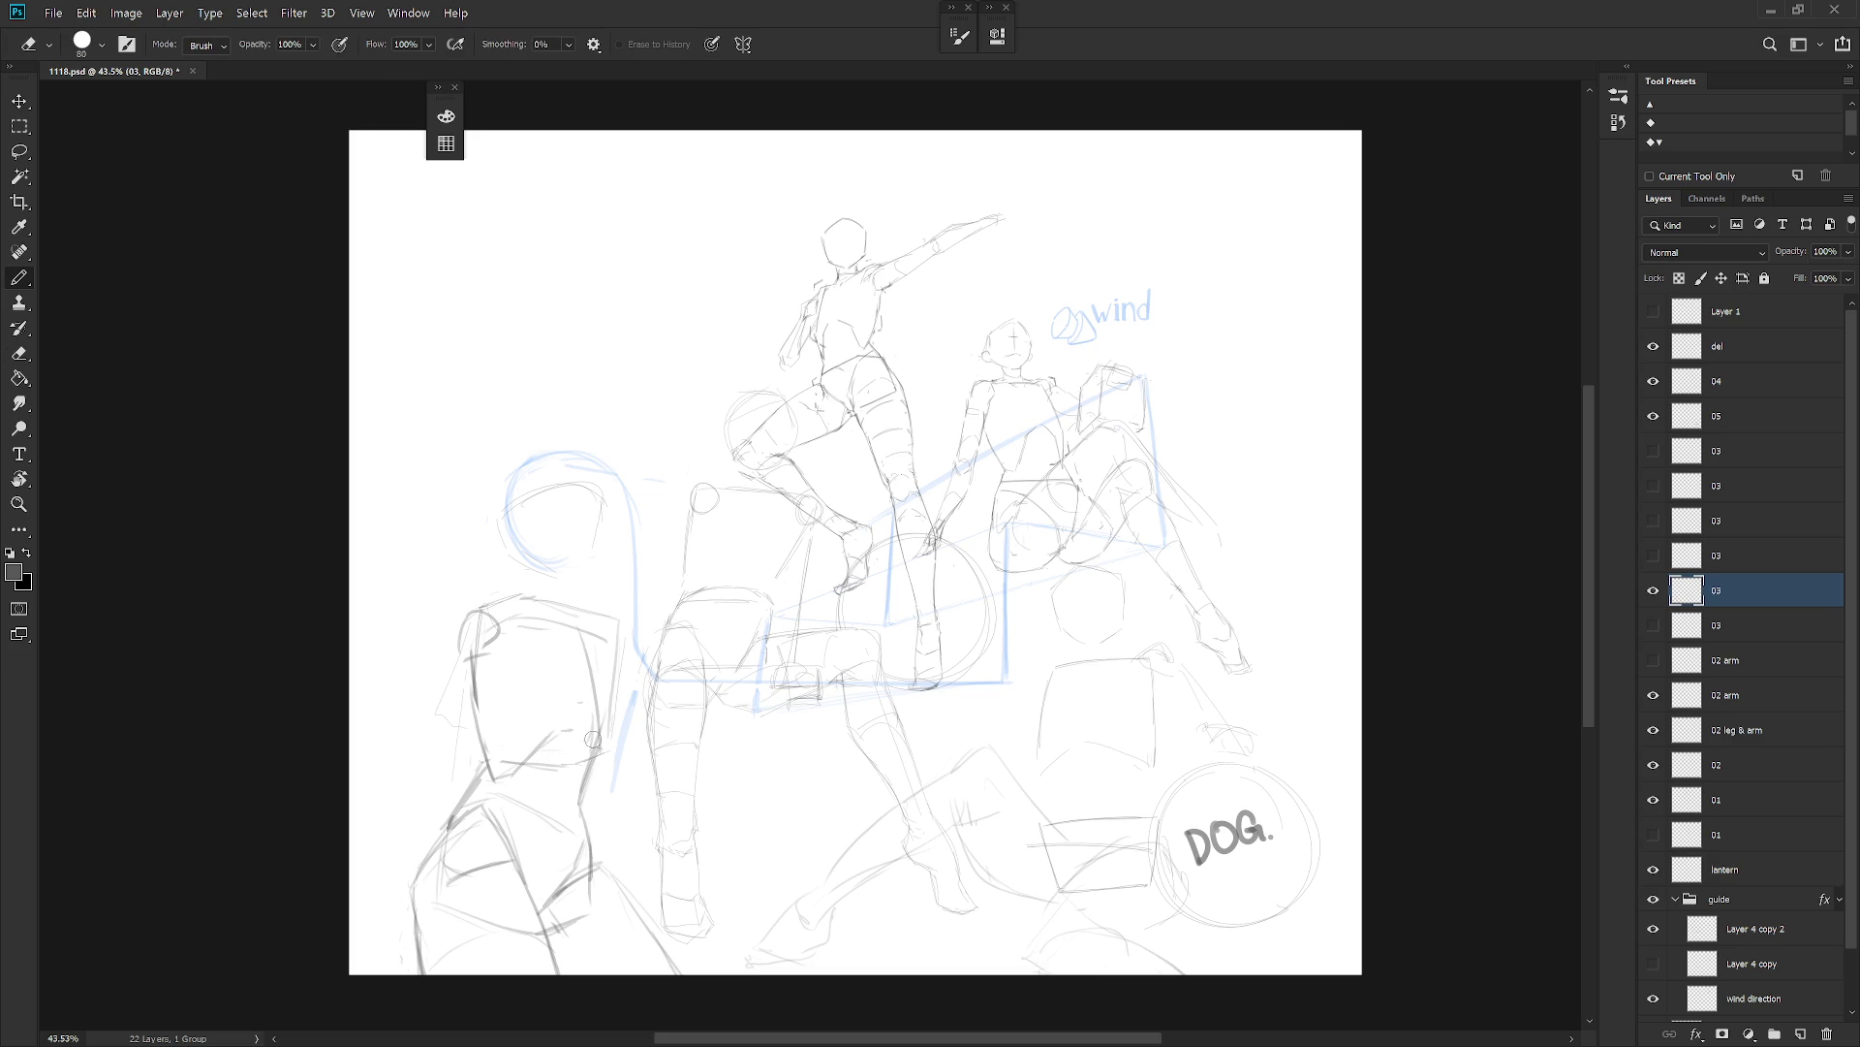
{"action": "key", "text": "b"}
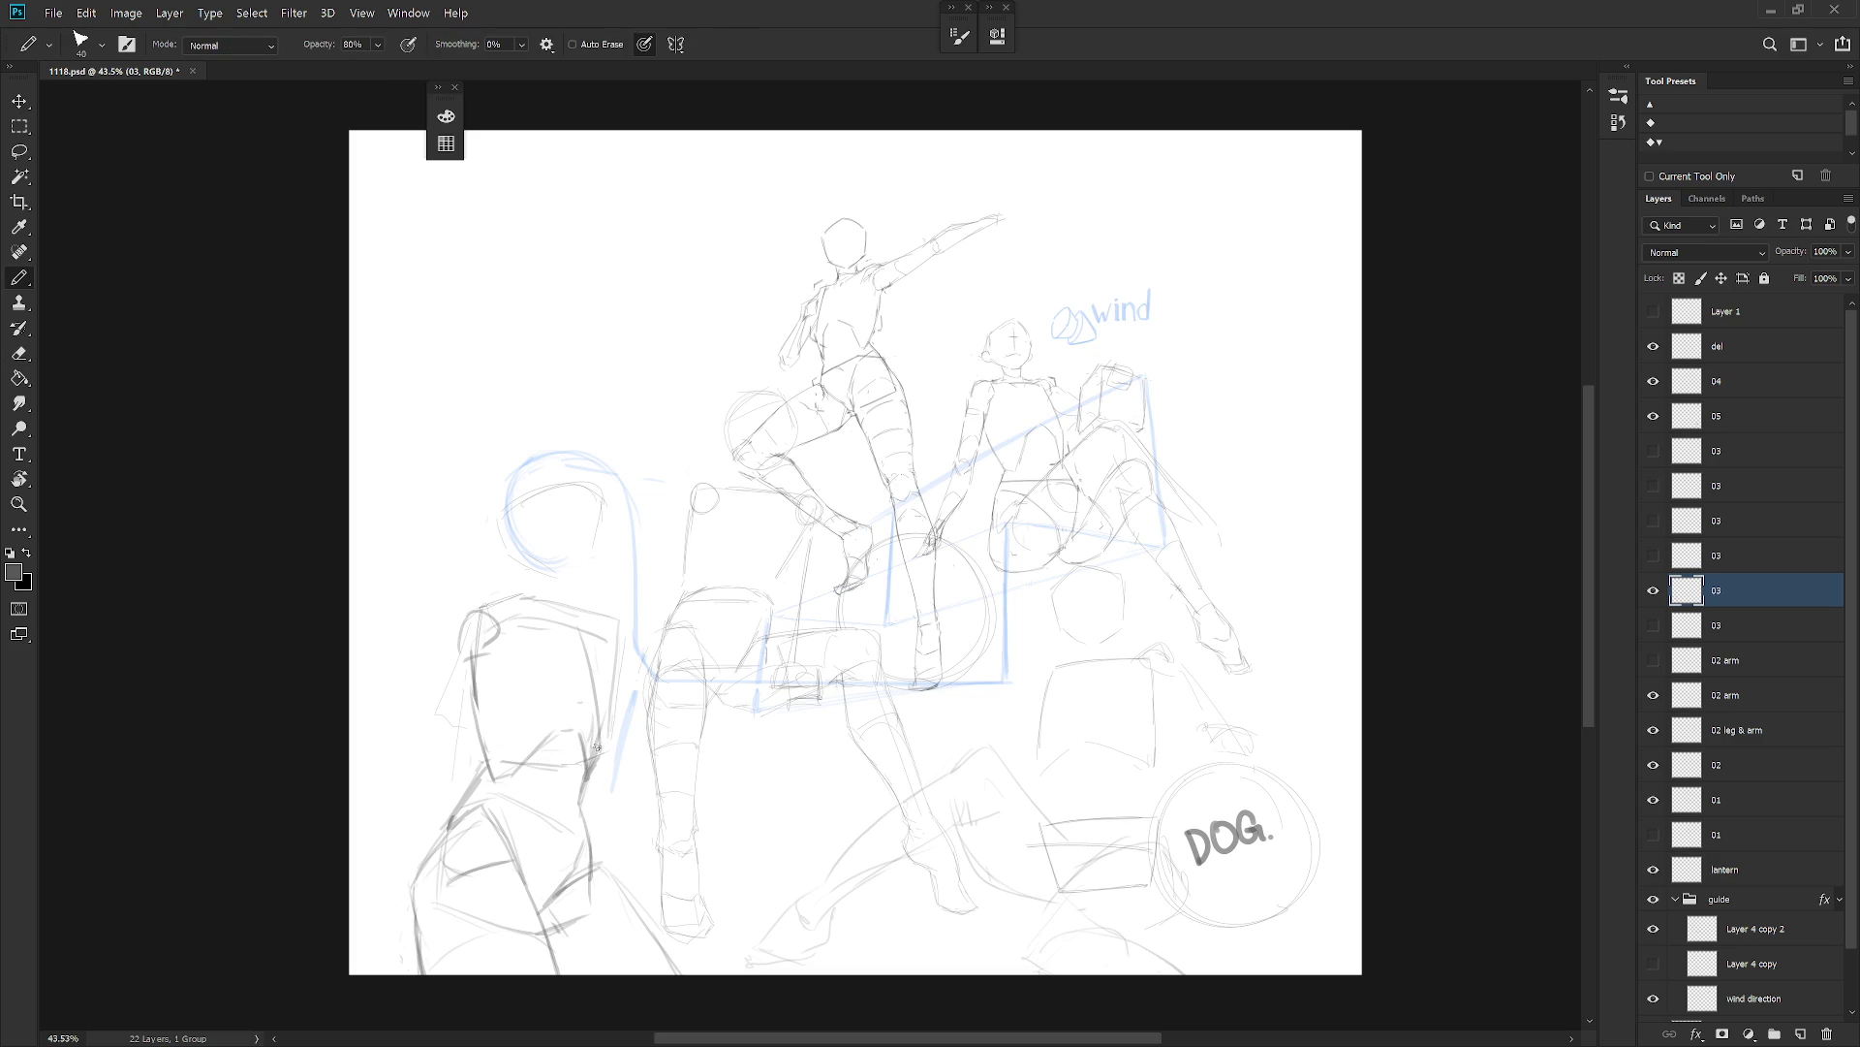
{"action": "left_click_drag", "start_coordinate": [584, 739], "coordinate": [588, 763]}
{"action": "key", "text": "e"}
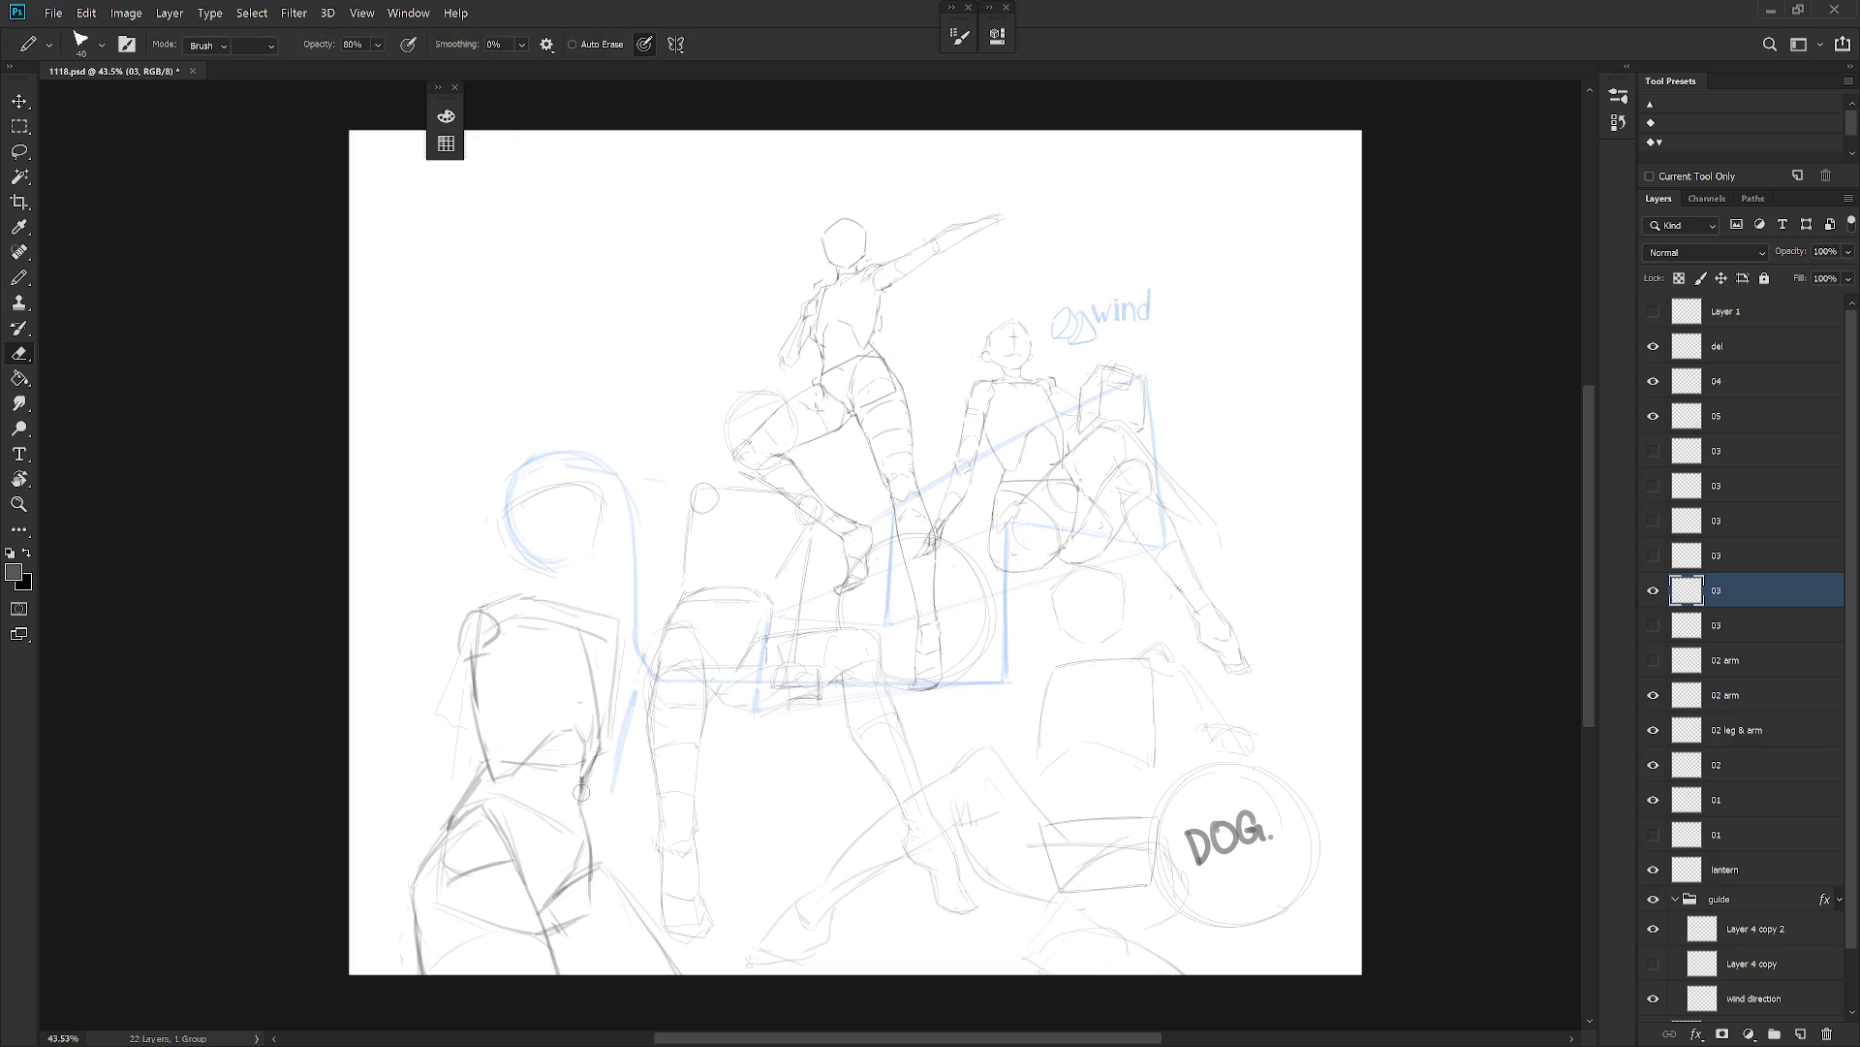
{"action": "key", "text": "b"}
Lasso the upper part of the torso and adjust it with Free Transform.
{"action": "key", "text": "l"}
{"action": "mouse_move", "coordinate": [580, 794]}
{"action": "left_mouse_down"}
{"action": "mouse_move", "coordinate": [638, 462]}
{"action": "mouse_move", "coordinate": [465, 750]}
{"action": "mouse_move", "coordinate": [564, 783]}
{"action": "mouse_move", "coordinate": [603, 740]}
{"action": "left_mouse_up"}
{"action": "key", "text": "ctrl+t"}
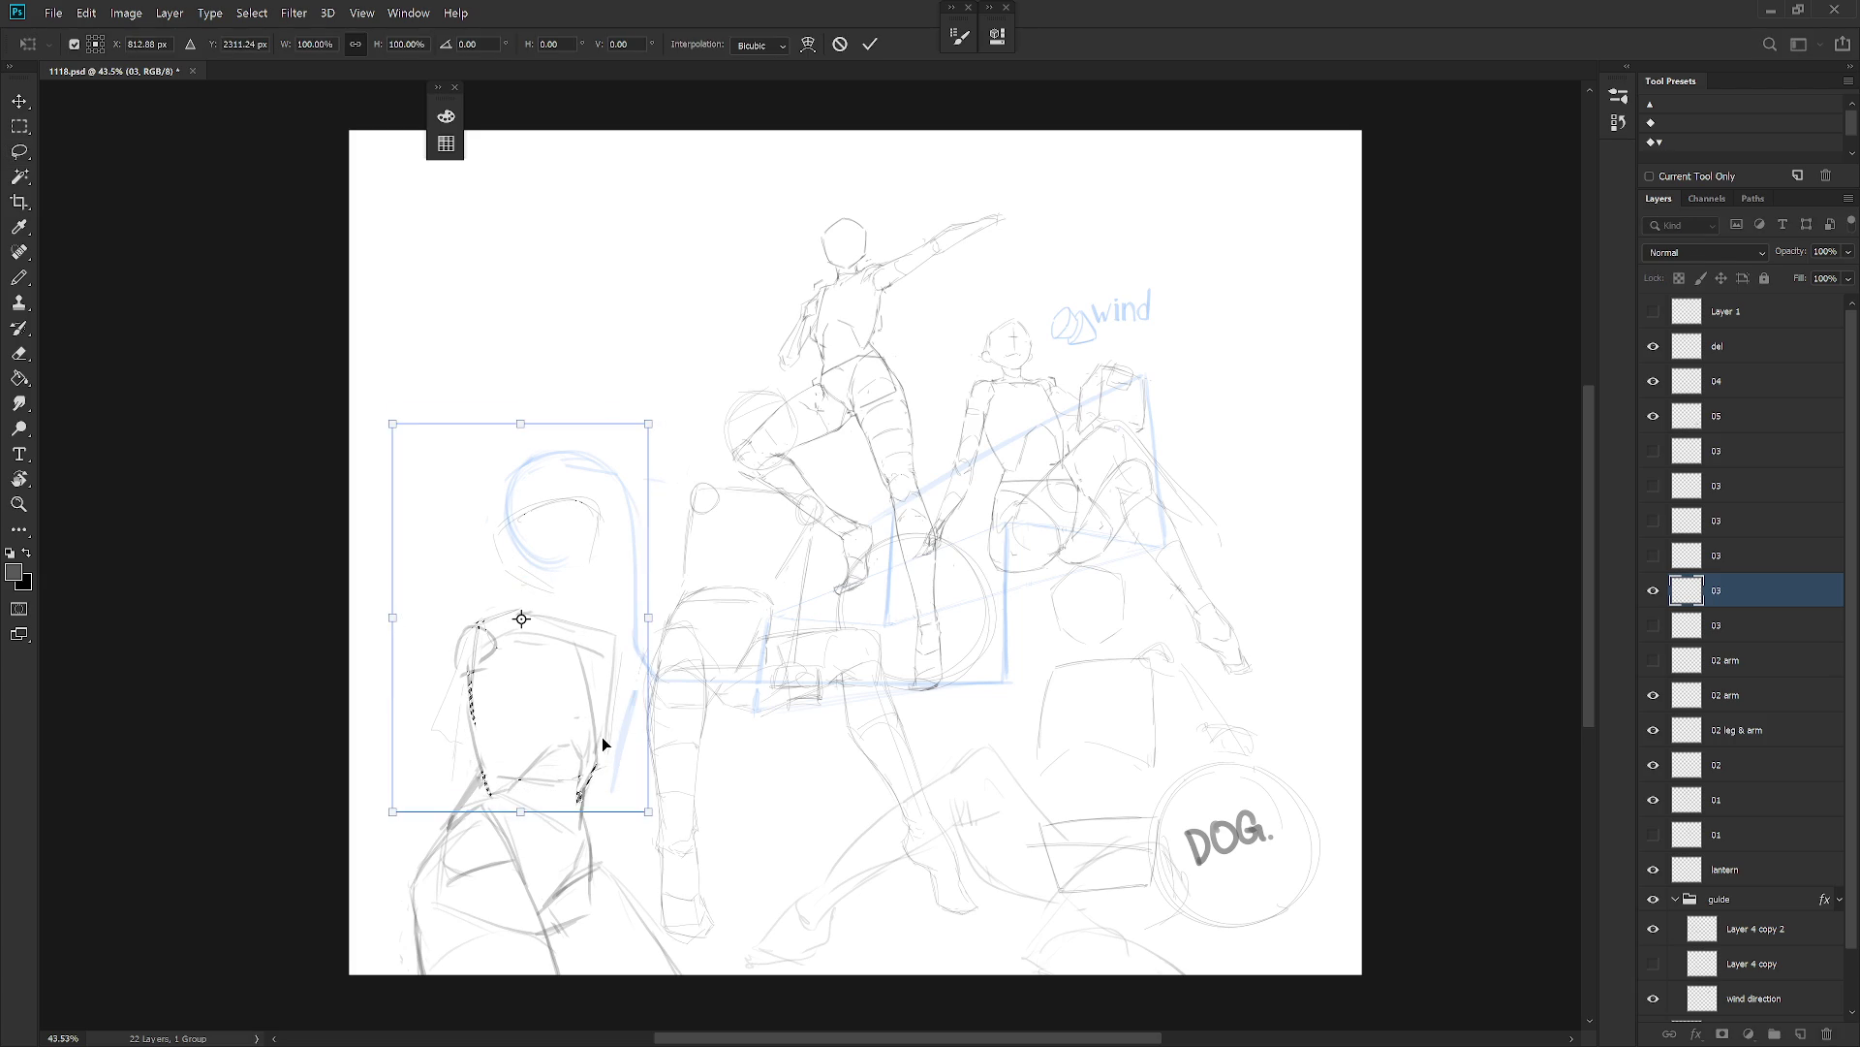
{"action": "key", "text": "Return"}
{"action": "key", "text": "ctrl+d"}
{"action": "key", "text": "e"}
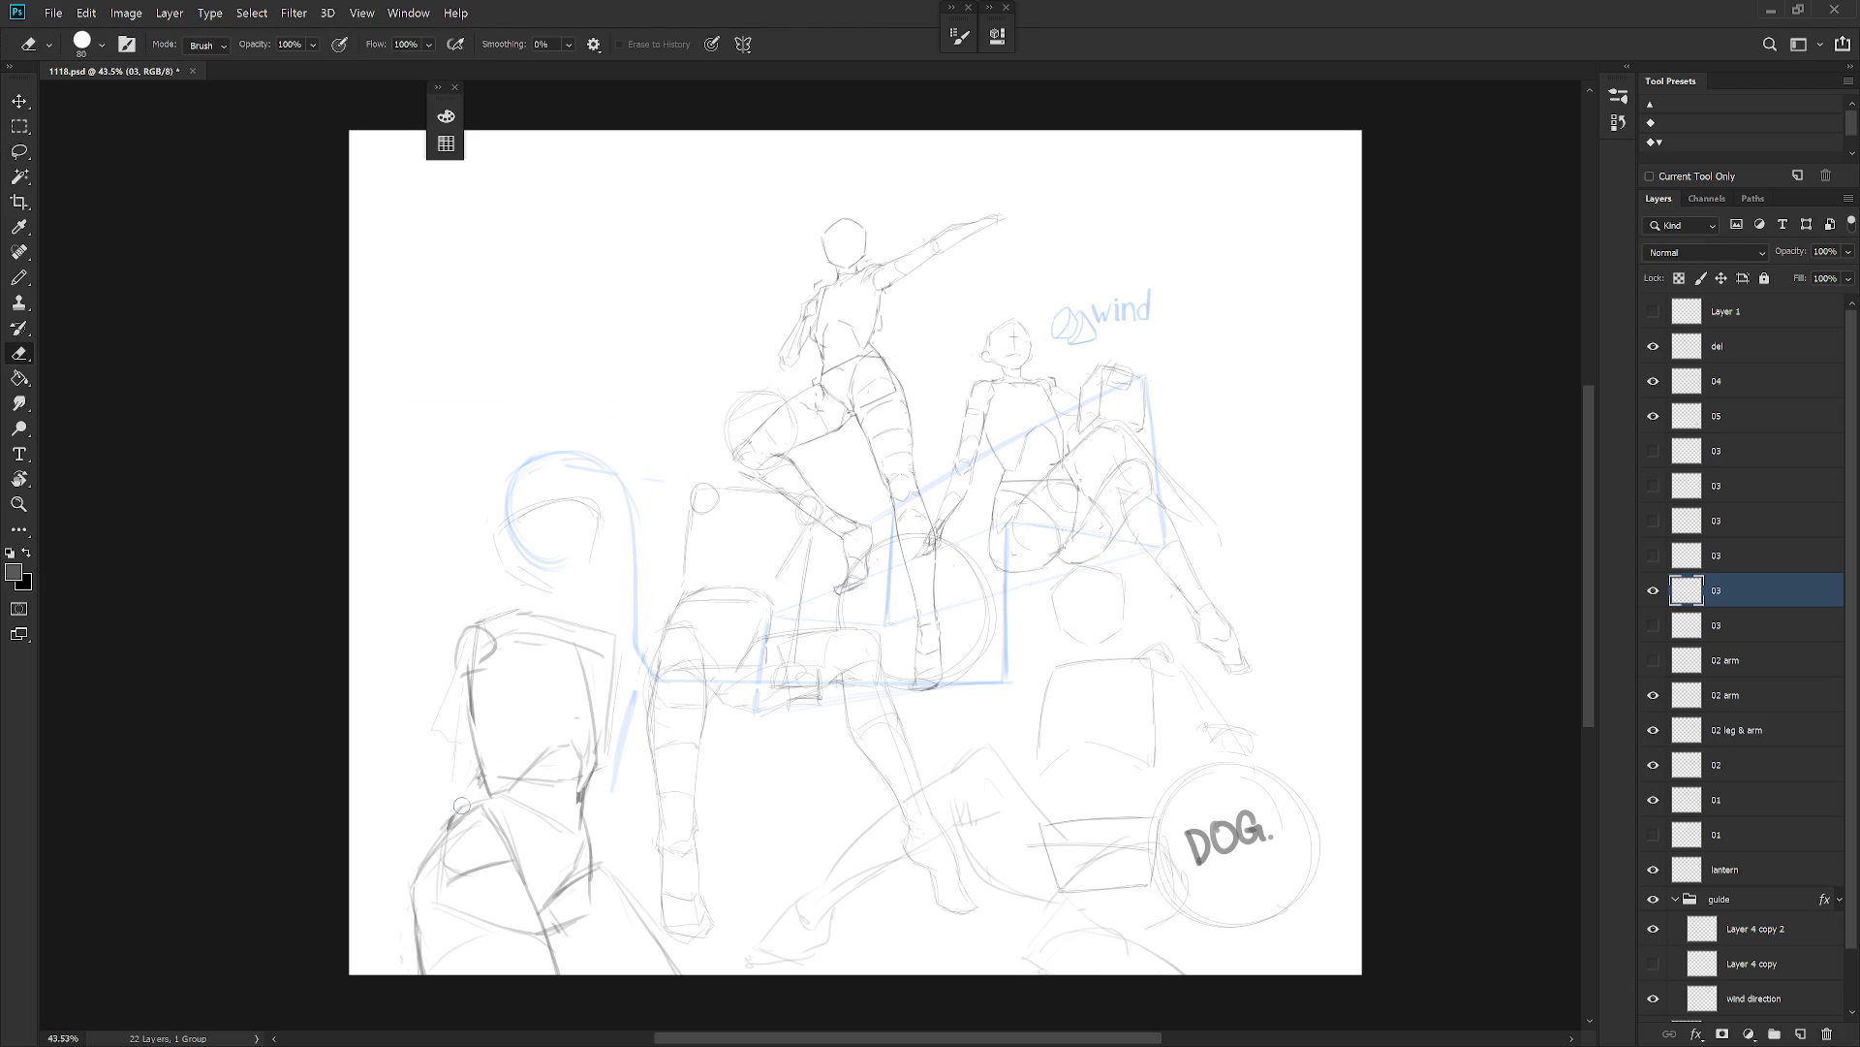
{"action": "key", "text": "b"}
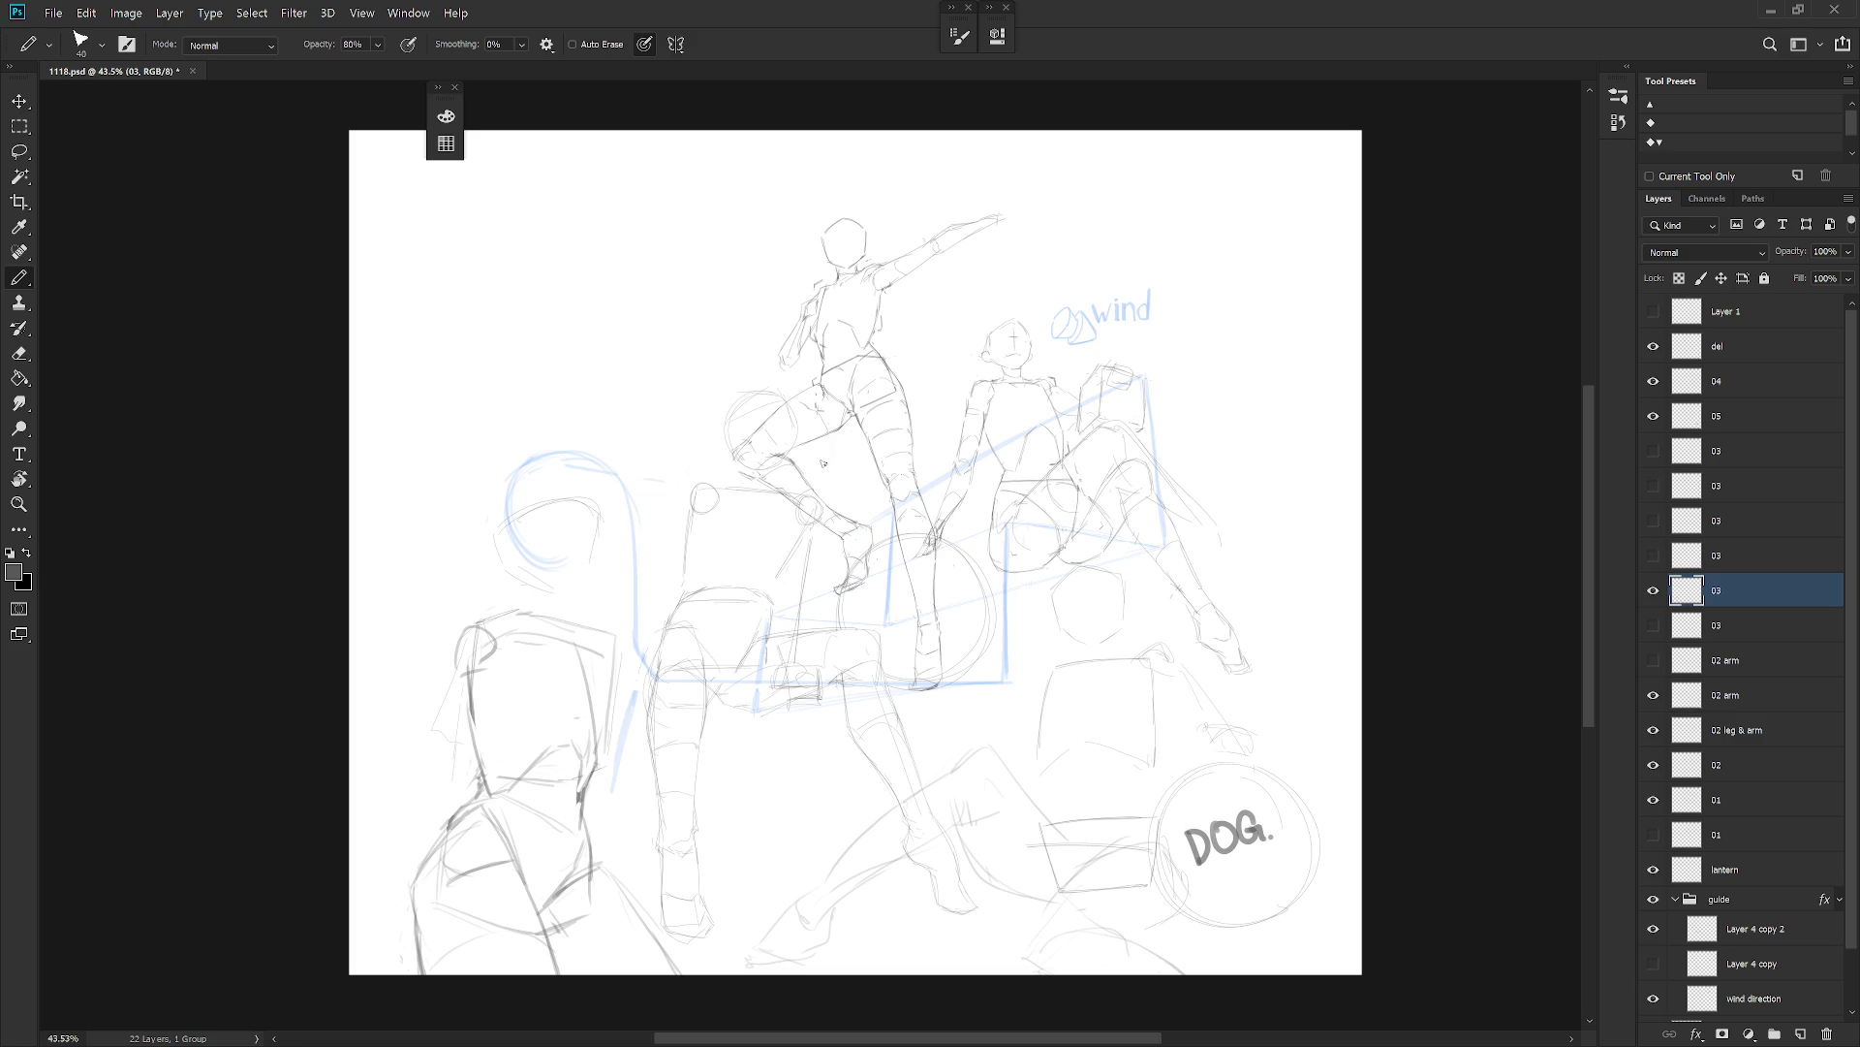
{"action": "key", "text": "l"}
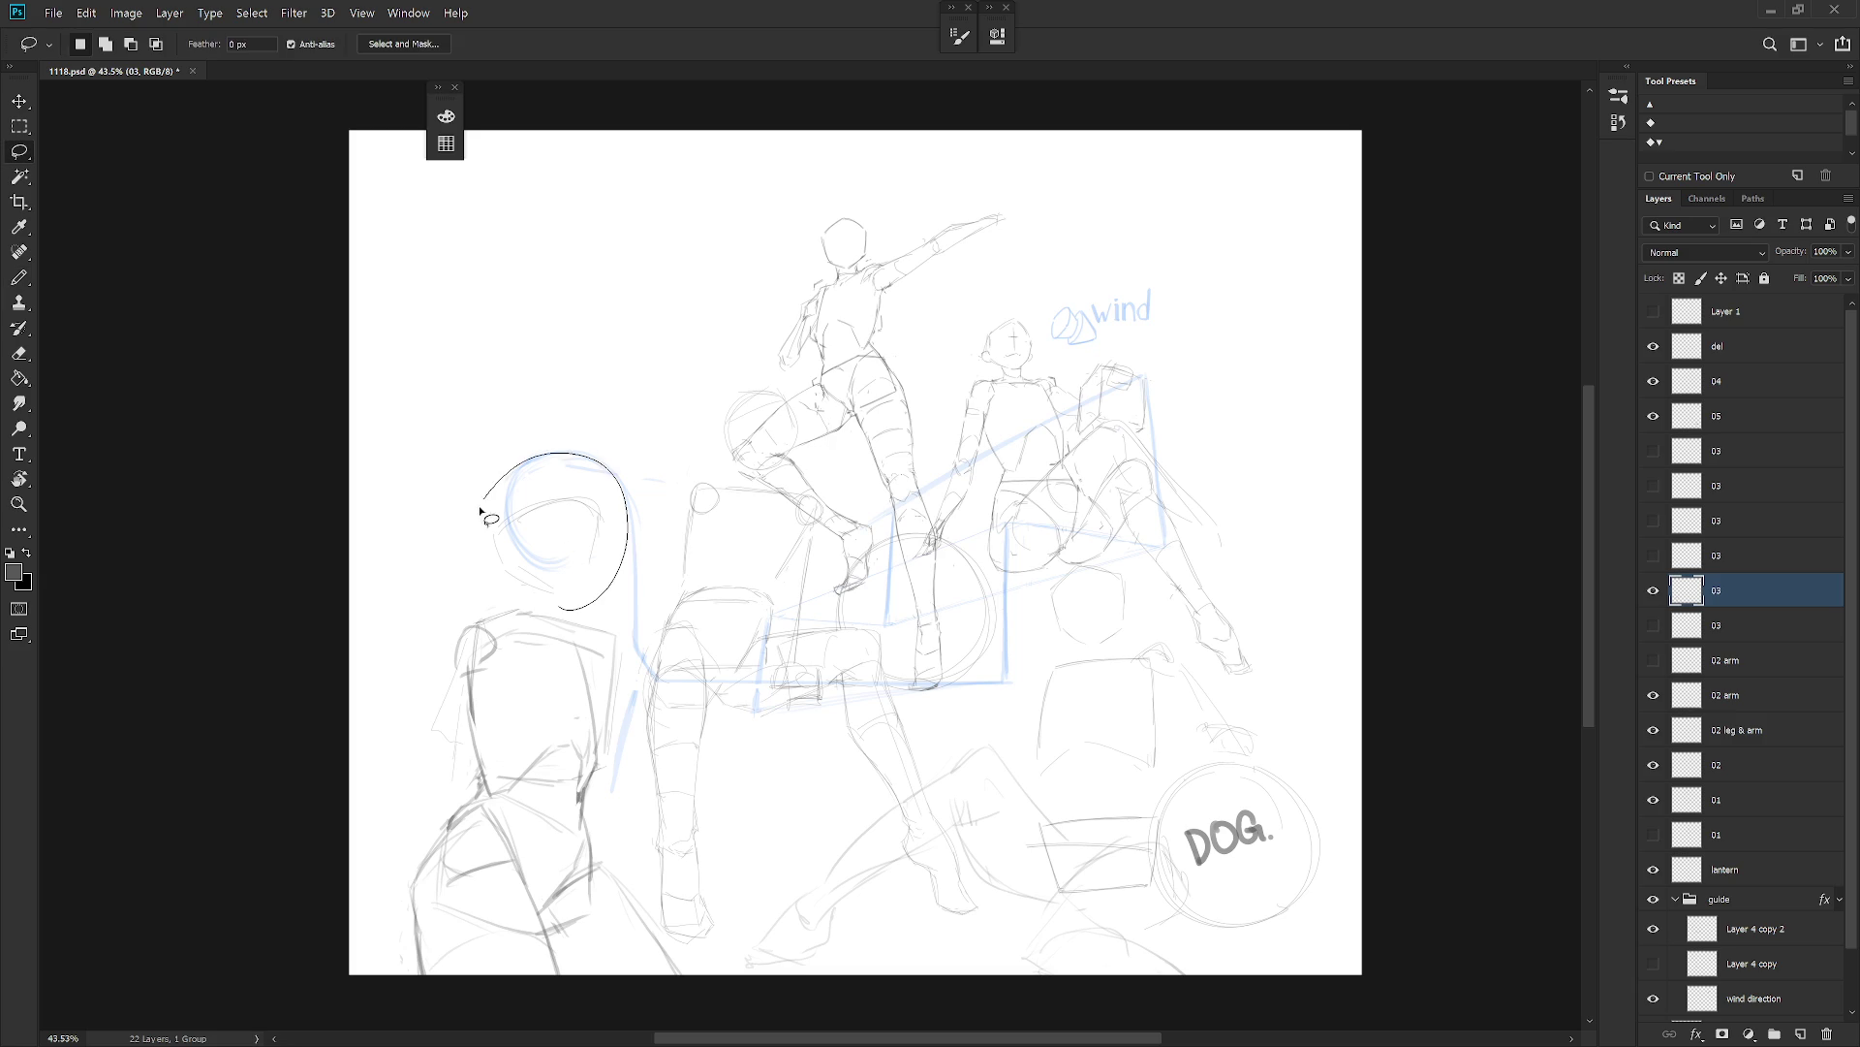
{"action": "key", "text": "b"}
Sketch the figure's head, jaw and ear, then add a slanted line and long vertical down its left side.
{"action": "mouse_move", "coordinate": [535, 503]}
{"action": "left_mouse_down"}
{"action": "mouse_move", "coordinate": [495, 531]}
{"action": "mouse_move", "coordinate": [591, 550]}
{"action": "mouse_move", "coordinate": [489, 577]}
{"action": "mouse_move", "coordinate": [588, 595]}
{"action": "mouse_move", "coordinate": [521, 601]}
{"action": "mouse_move", "coordinate": [494, 547]}
{"action": "left_mouse_up"}
{"action": "key", "text": "ctrl+z"}
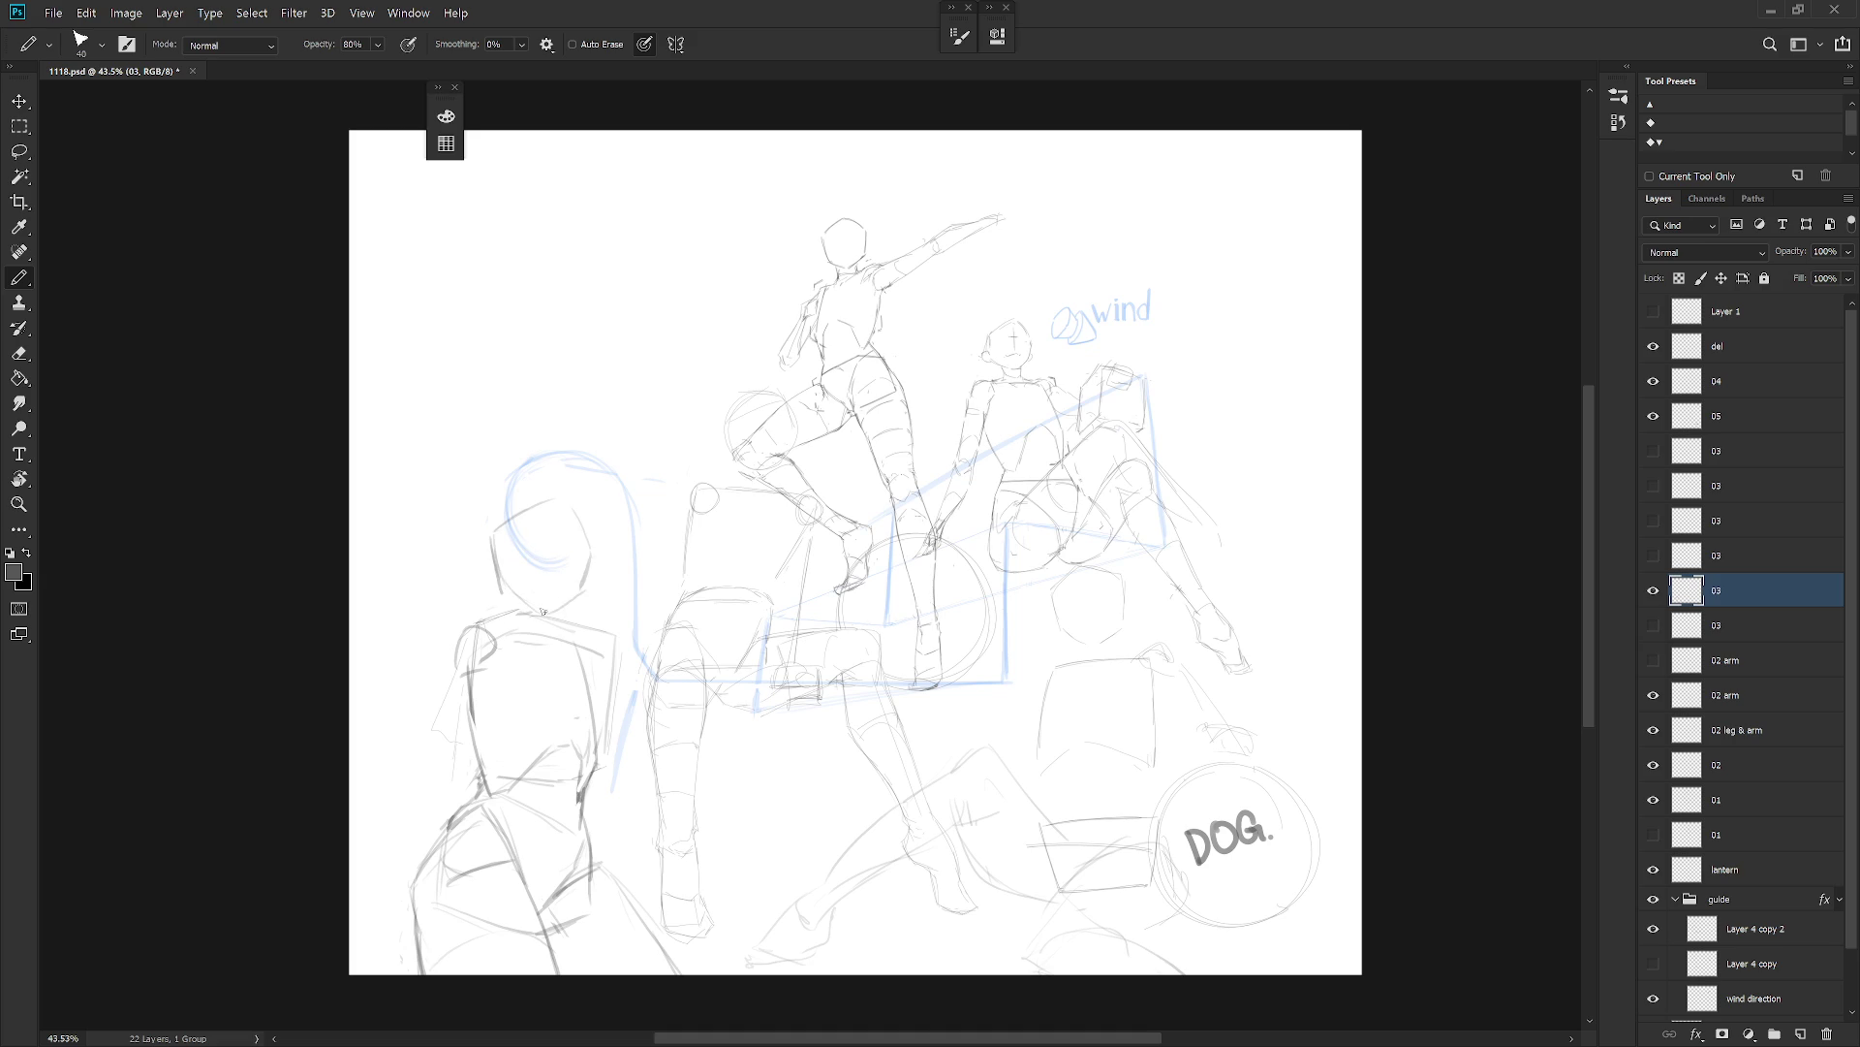
{"action": "key", "text": "ctrl+z"}
{"action": "mouse_move", "coordinate": [493, 578]}
{"action": "left_mouse_down"}
{"action": "mouse_move", "coordinate": [536, 611]}
{"action": "mouse_move", "coordinate": [585, 586]}
{"action": "left_mouse_up"}
{"action": "key", "text": "e"}
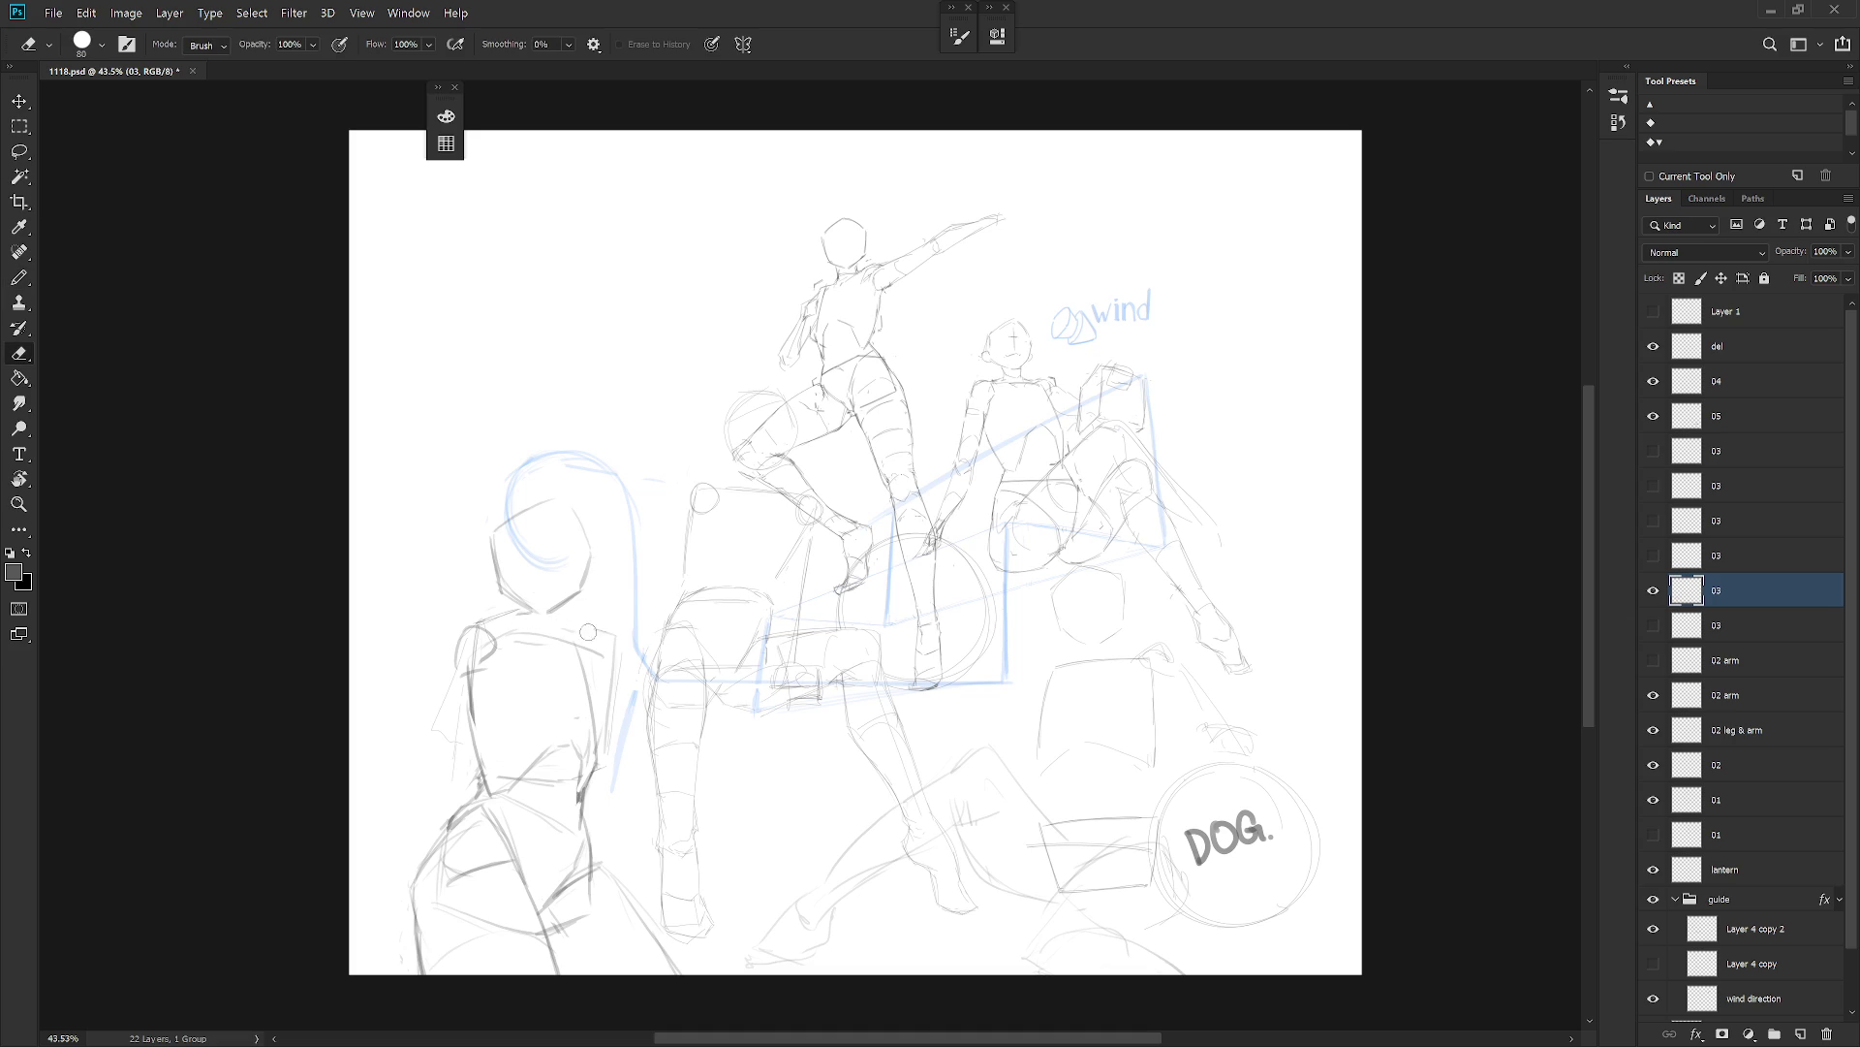
{"action": "key", "text": "b"}
{"action": "key", "text": "ctrl+z"}
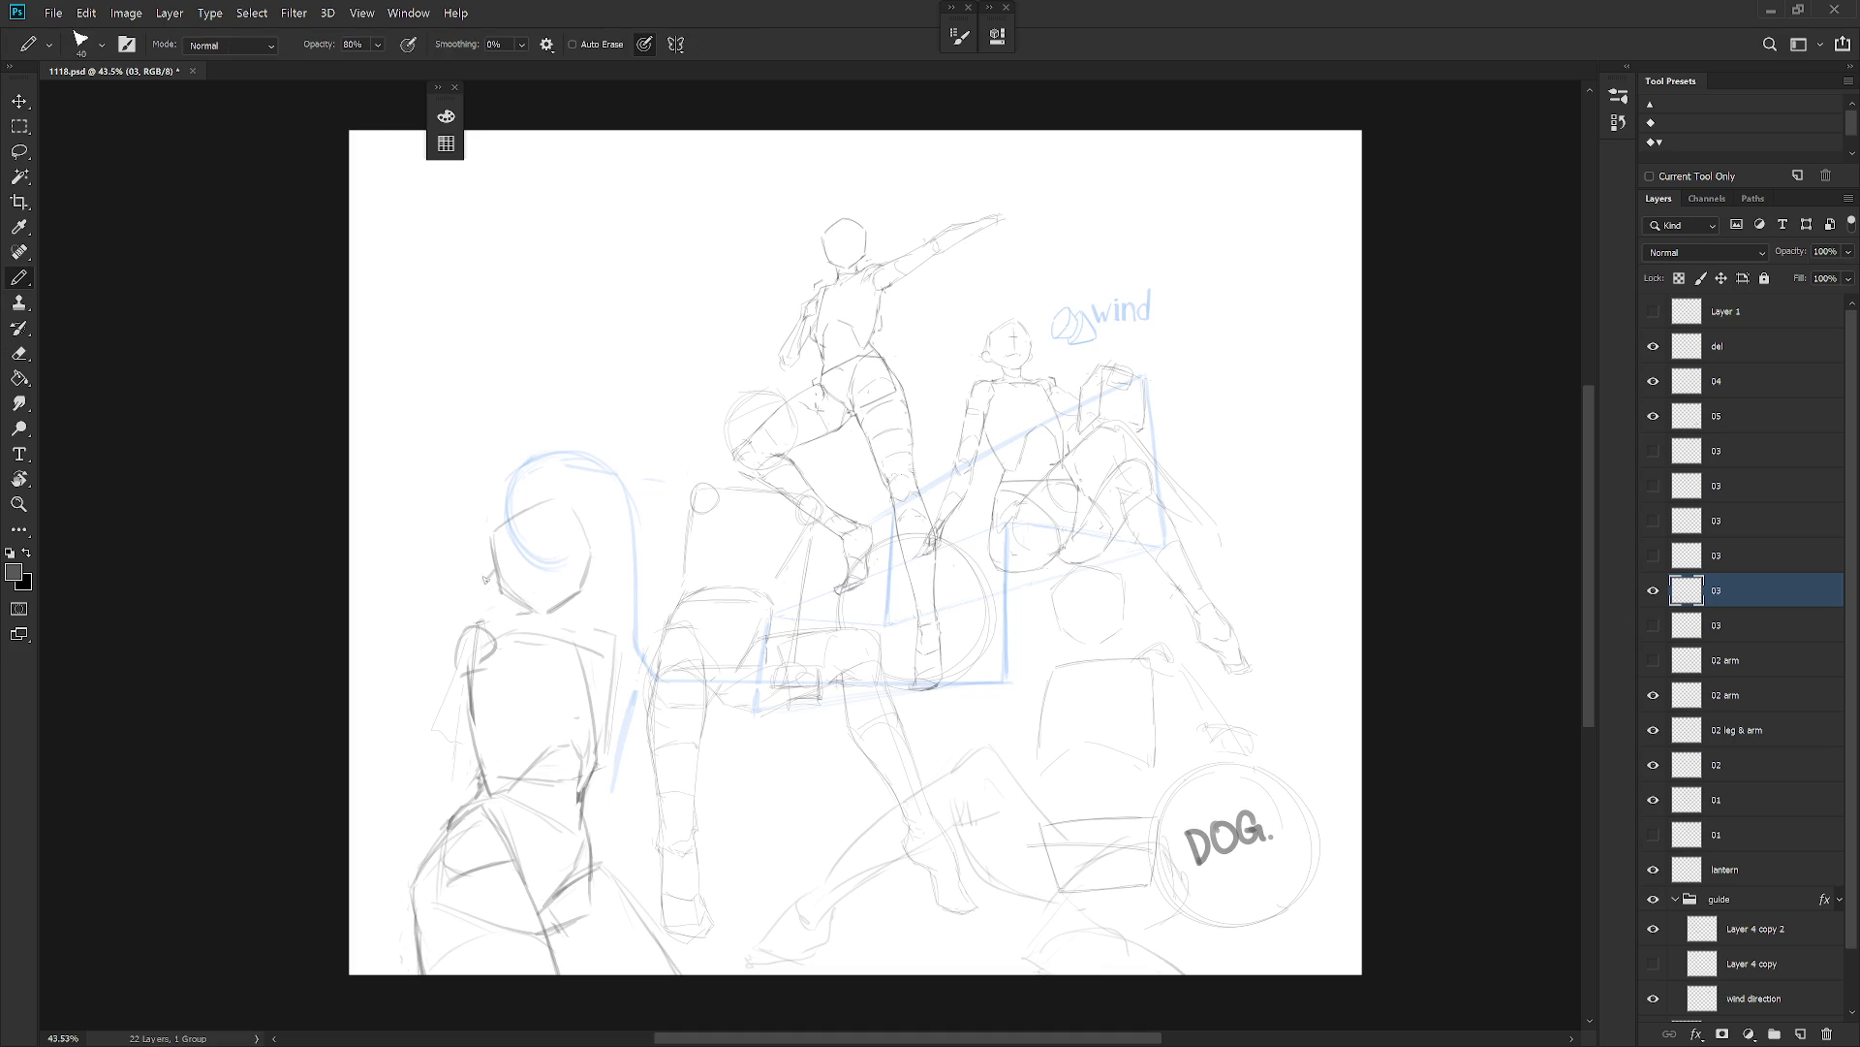
{"action": "left_click_drag", "start_coordinate": [593, 571], "coordinate": [585, 595]}
{"action": "left_click_drag", "start_coordinate": [475, 626], "coordinate": [435, 643]}
{"action": "mouse_move", "coordinate": [436, 645]}
{"action": "left_mouse_down"}
{"action": "mouse_move", "coordinate": [451, 748]}
{"action": "mouse_move", "coordinate": [412, 867]}
{"action": "mouse_move", "coordinate": [359, 915]}
{"action": "mouse_move", "coordinate": [393, 916]}
{"action": "left_mouse_up"}
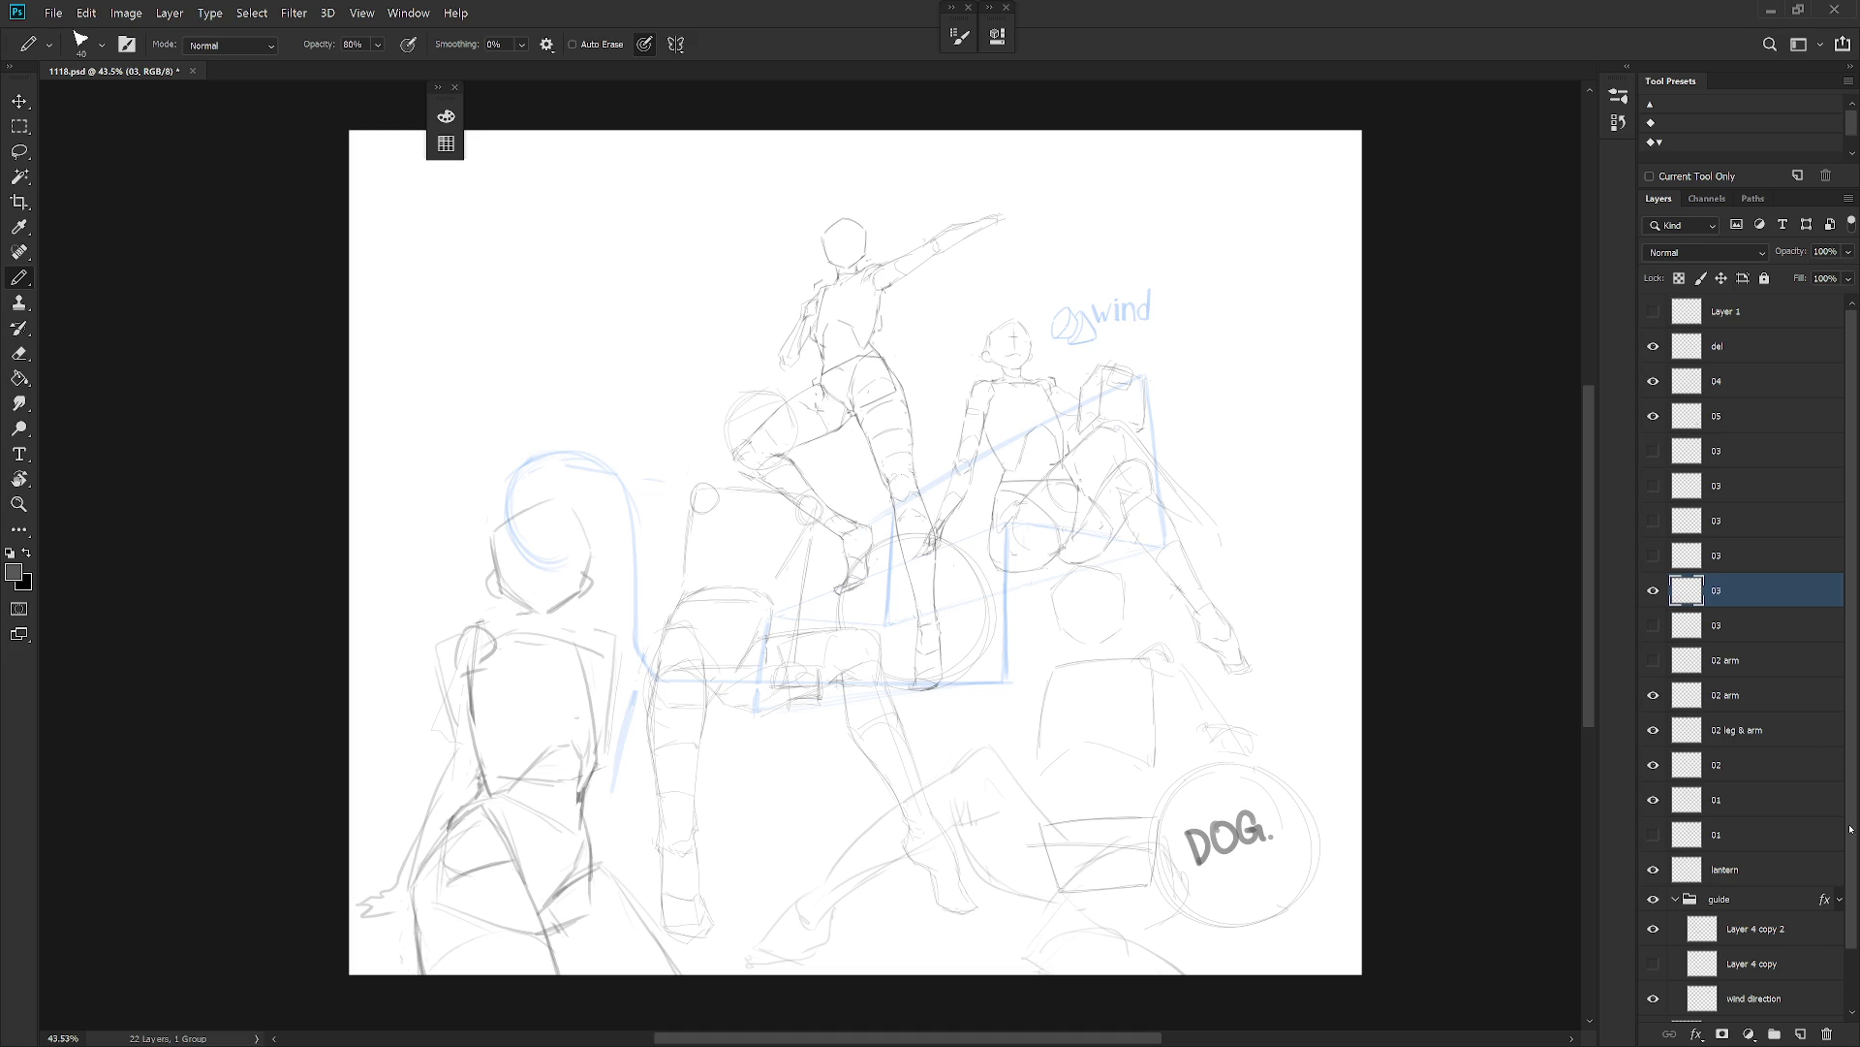
Hide the Layer 4 copy guide layer, leaving Layer 4 copy 2 visible.
{"action": "scroll", "coordinate": [1792, 872], "scroll_direction": "down", "scroll_amount": 2}
{"action": "left_click", "coordinate": [1650, 867]}
{"action": "left_click", "coordinate": [1653, 865]}
{"action": "left_click", "coordinate": [1654, 902]}
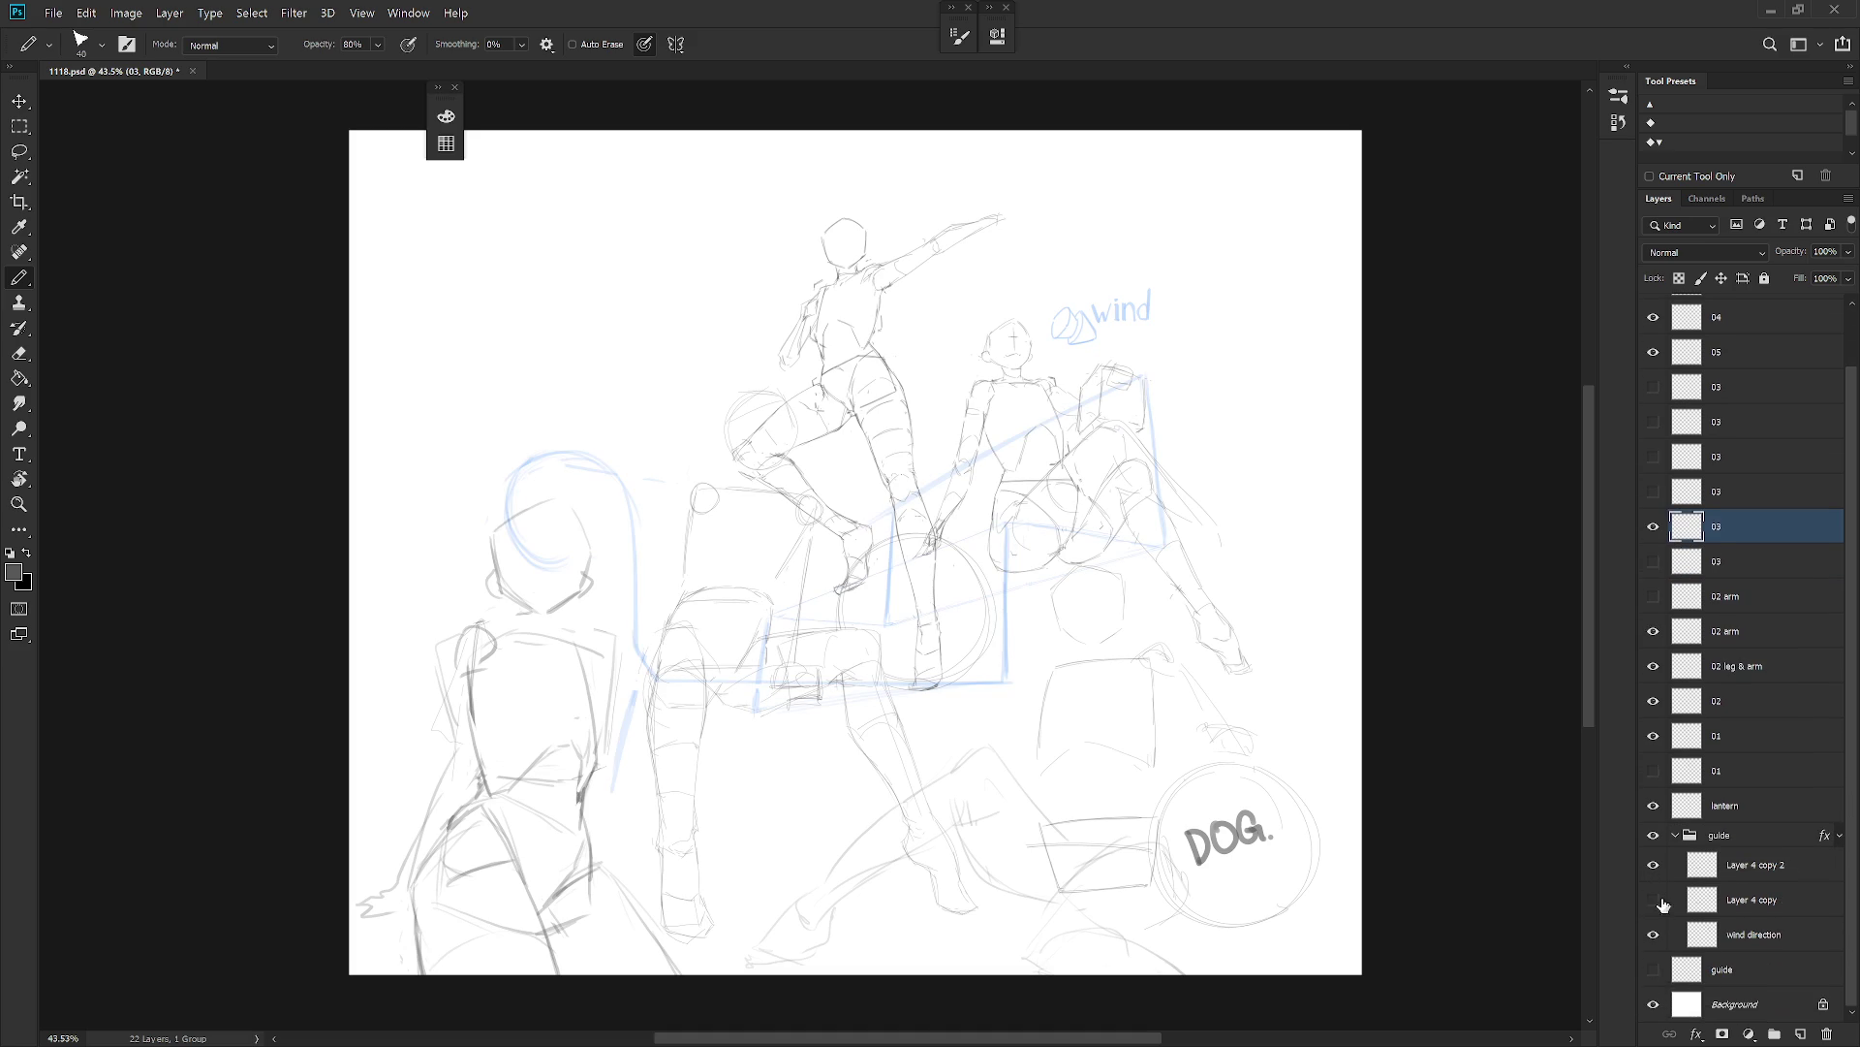
Shift the DOG sketch on layer 05 100 px to the left.
{"action": "left_click", "coordinate": [1730, 353]}
{"action": "left_click", "coordinate": [1652, 359]}
{"action": "left_click", "coordinate": [1653, 352]}
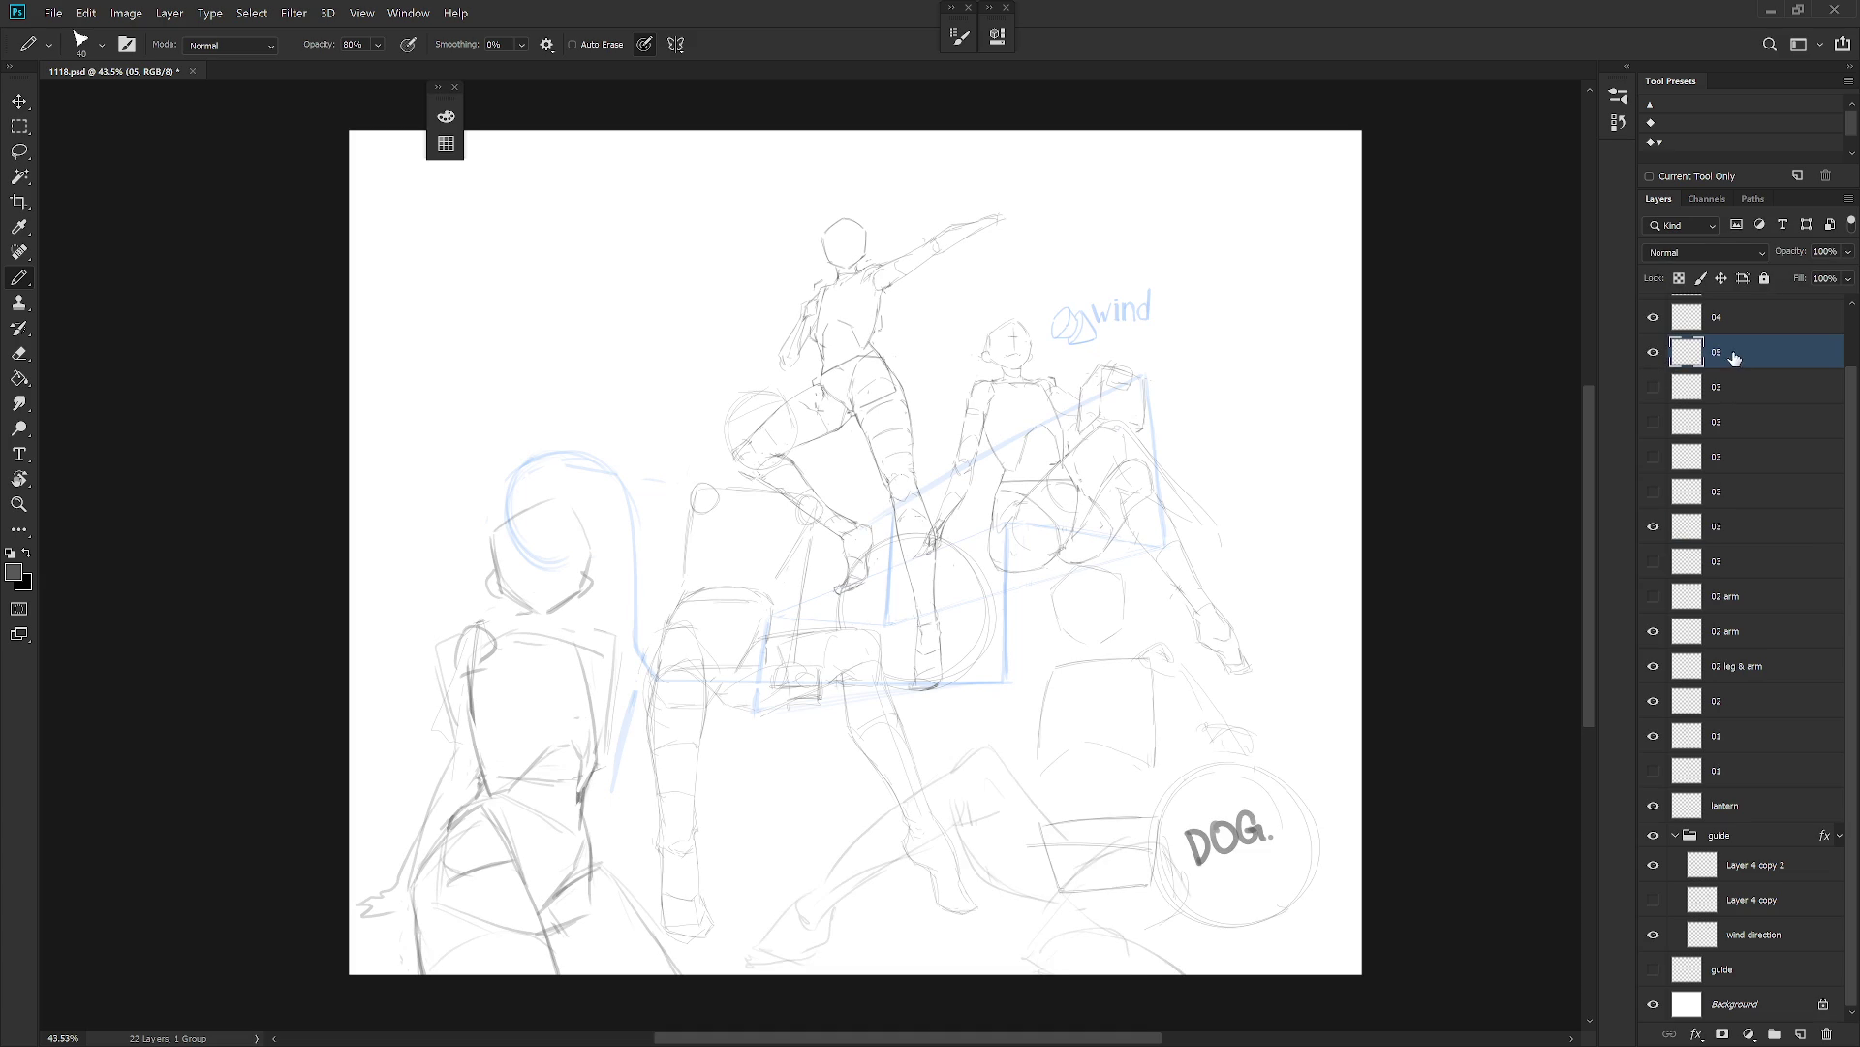
{"action": "key", "text": "v"}
{"action": "key", "text": "shift+Left"}
{"action": "key", "text": "shift+Left"}
{"action": "key", "text": "shift+Left"}
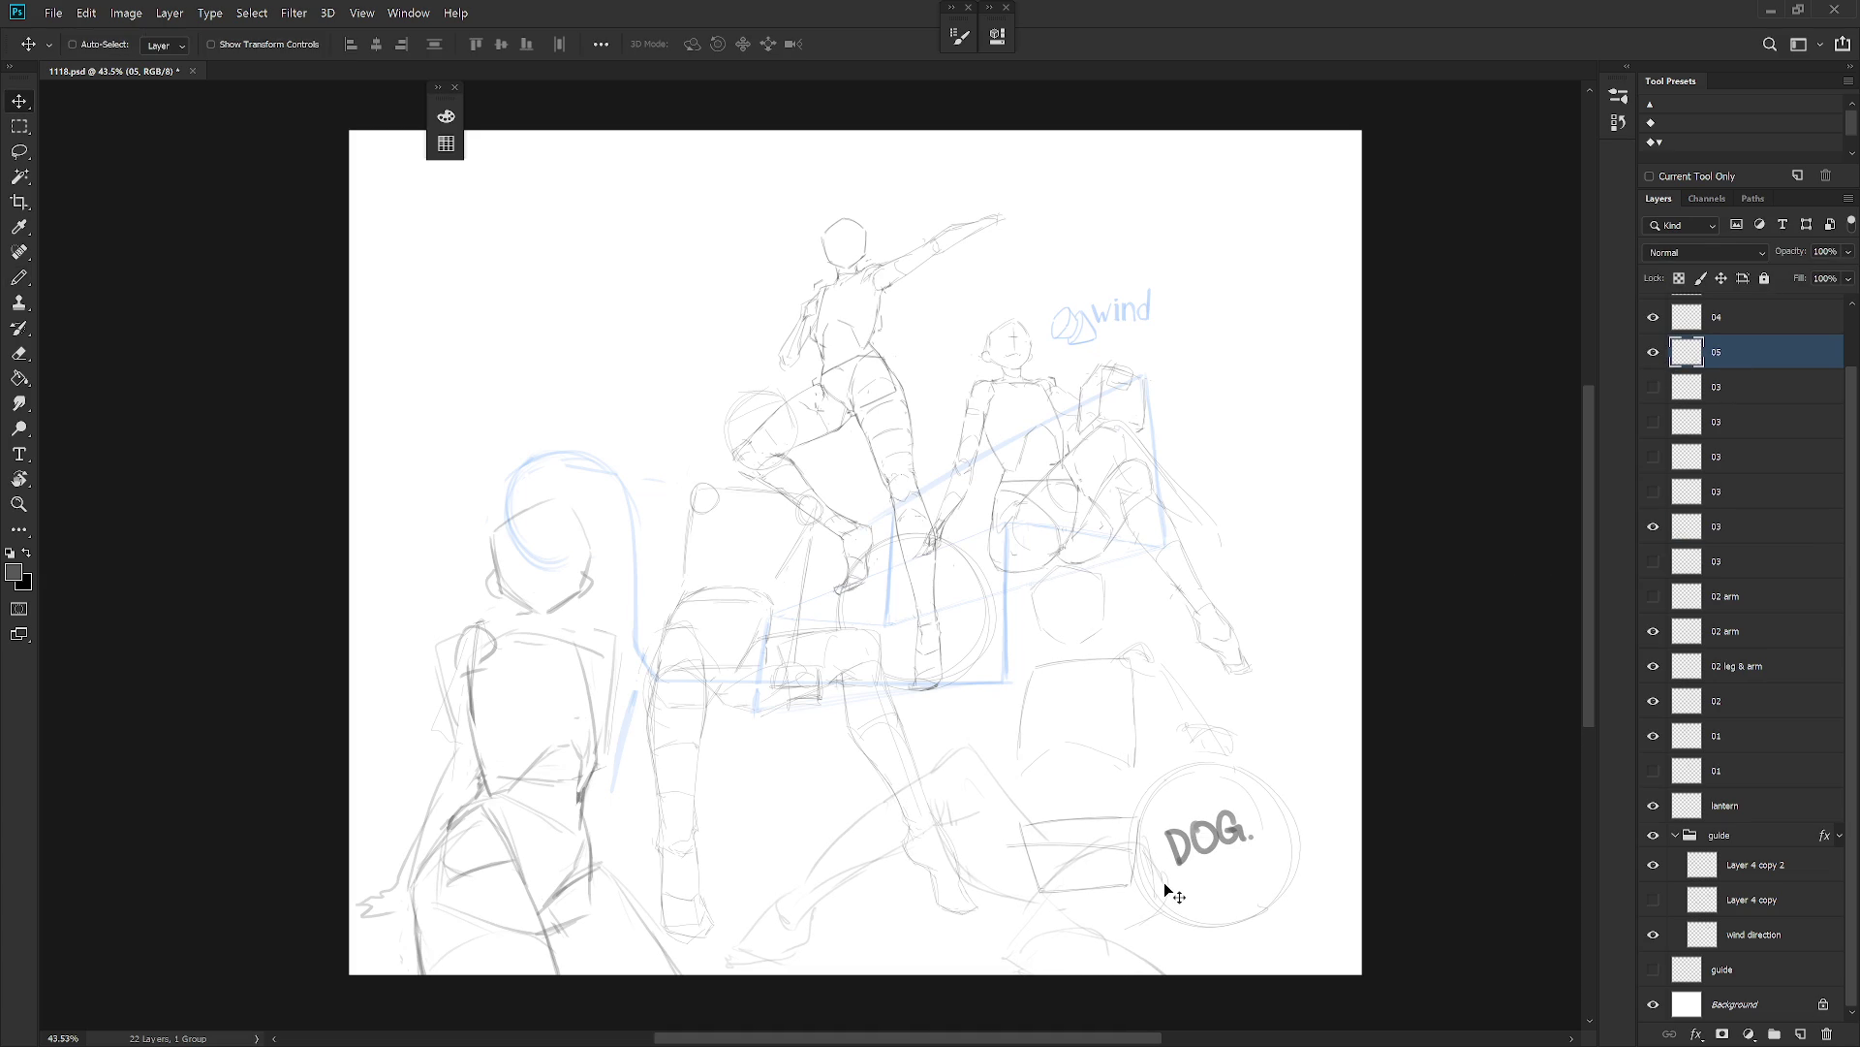
Sketch a rock outline arcing around and past the DOG circle, and save the file.
{"action": "key", "text": "b"}
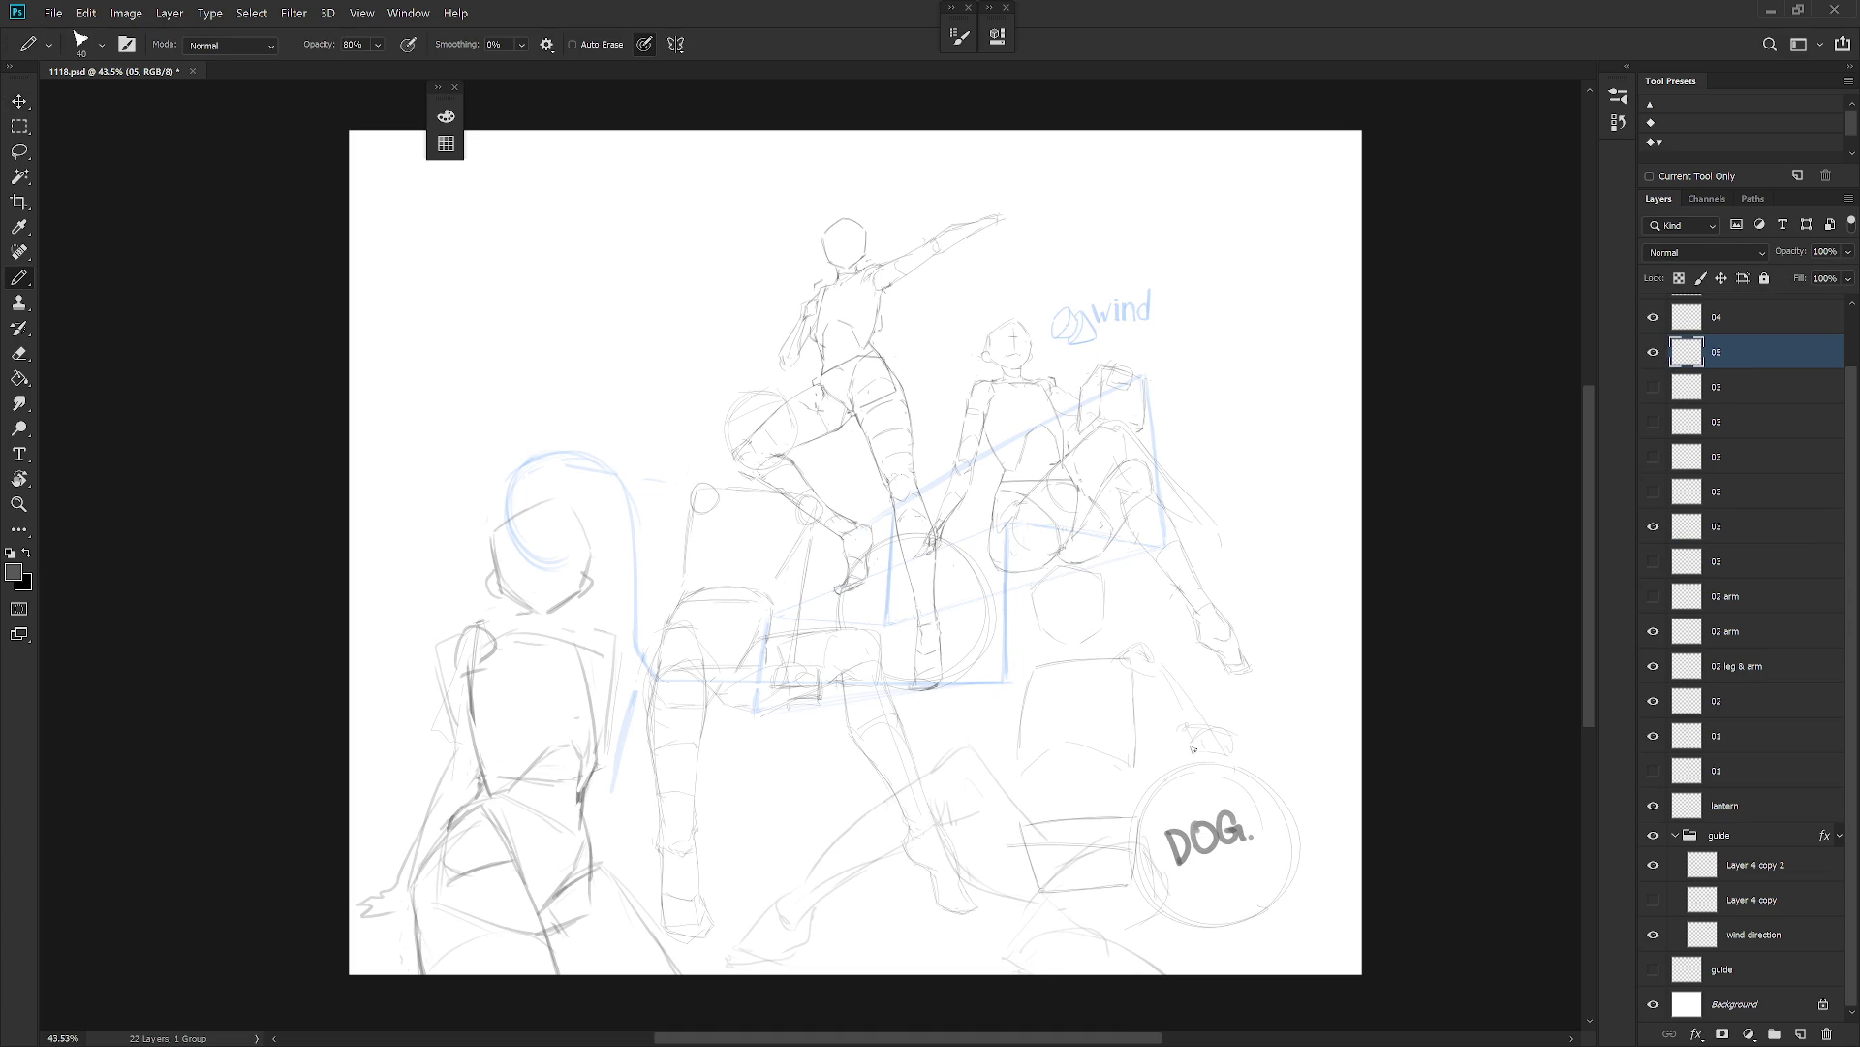
{"action": "mouse_move", "coordinate": [1093, 800]}
{"action": "left_mouse_down"}
{"action": "mouse_move", "coordinate": [1230, 796]}
{"action": "mouse_move", "coordinate": [1335, 835]}
{"action": "mouse_move", "coordinate": [1281, 881]}
{"action": "mouse_move", "coordinate": [1342, 915]}
{"action": "left_mouse_up"}
{"action": "mouse_move", "coordinate": [1293, 665]}
{"action": "left_mouse_down"}
{"action": "mouse_move", "coordinate": [1320, 631]}
{"action": "mouse_move", "coordinate": [1336, 765]}
{"action": "mouse_move", "coordinate": [1300, 623]}
{"action": "left_mouse_up"}
{"action": "key", "text": "ctrl+s"}
Select the layer range from 04 down to lantern.
{"action": "scroll", "coordinate": [1812, 349], "scroll_direction": "up", "scroll_amount": 2}
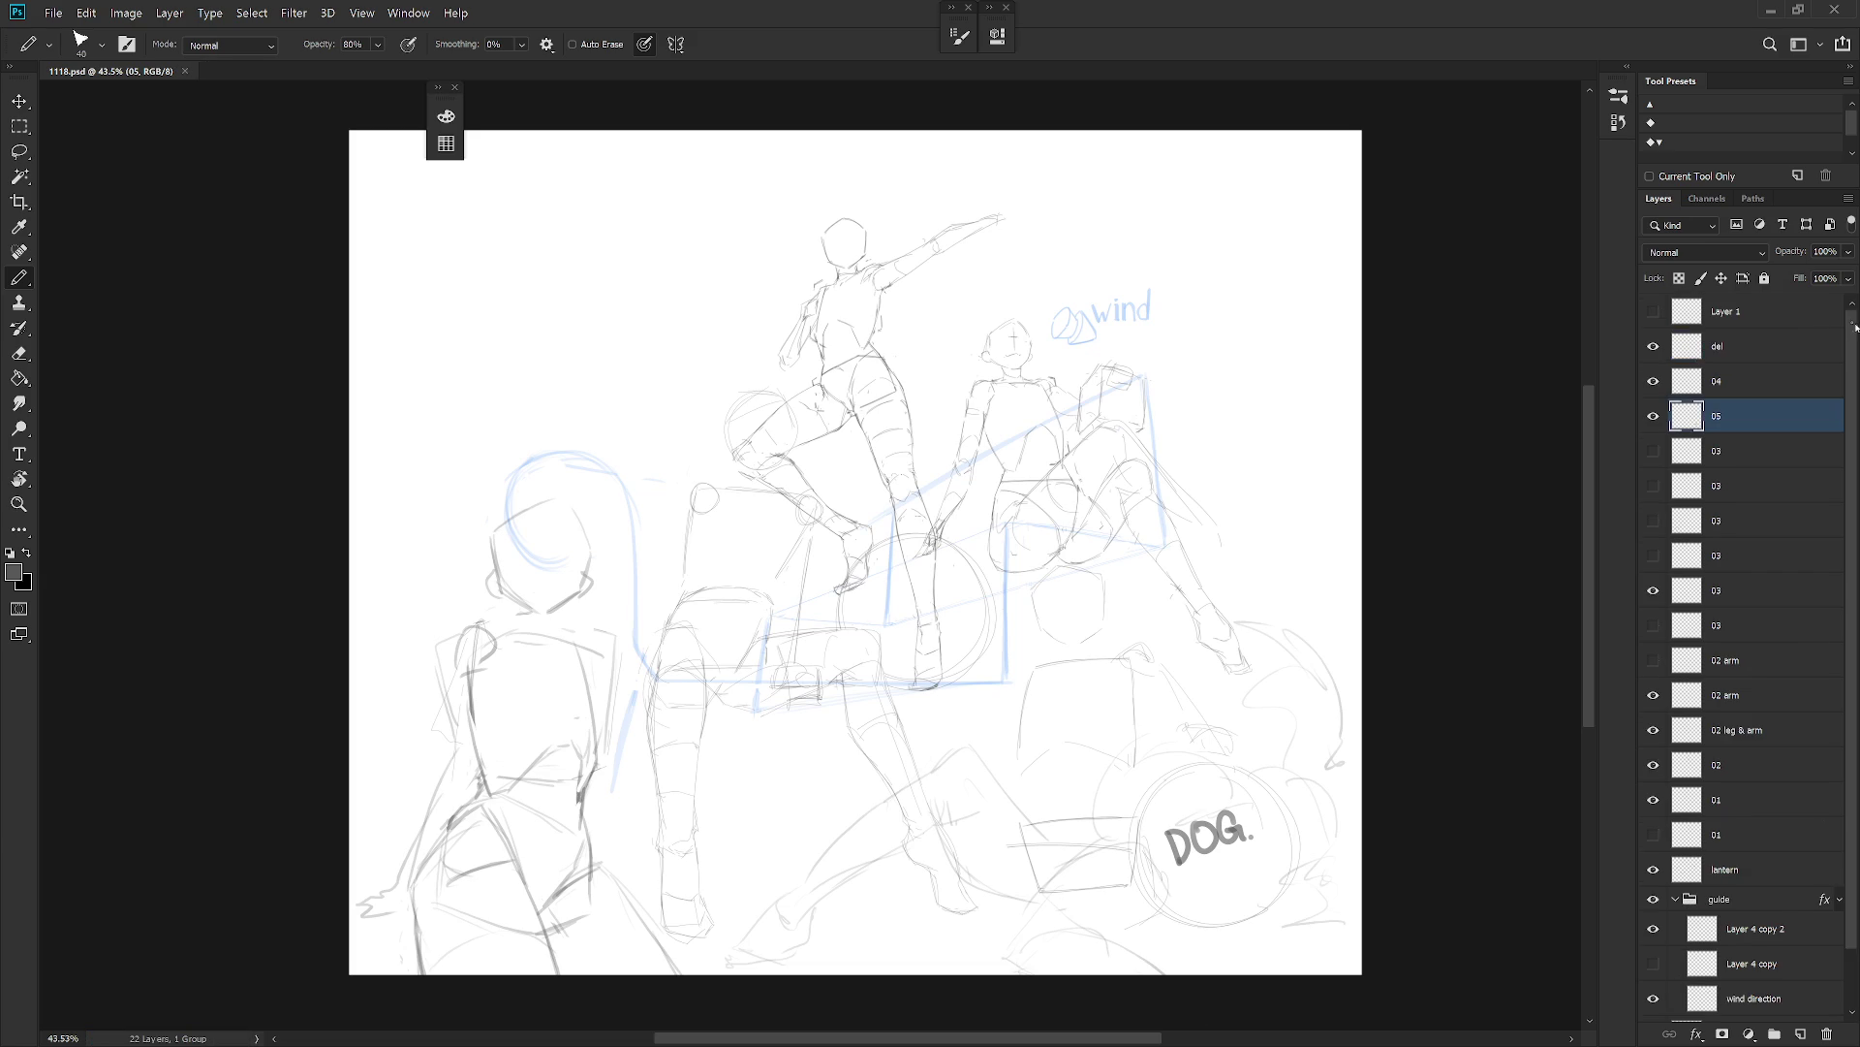
{"action": "left_click", "coordinate": [1779, 381]}
{"action": "left_click", "coordinate": [1742, 869], "text": "shift"}
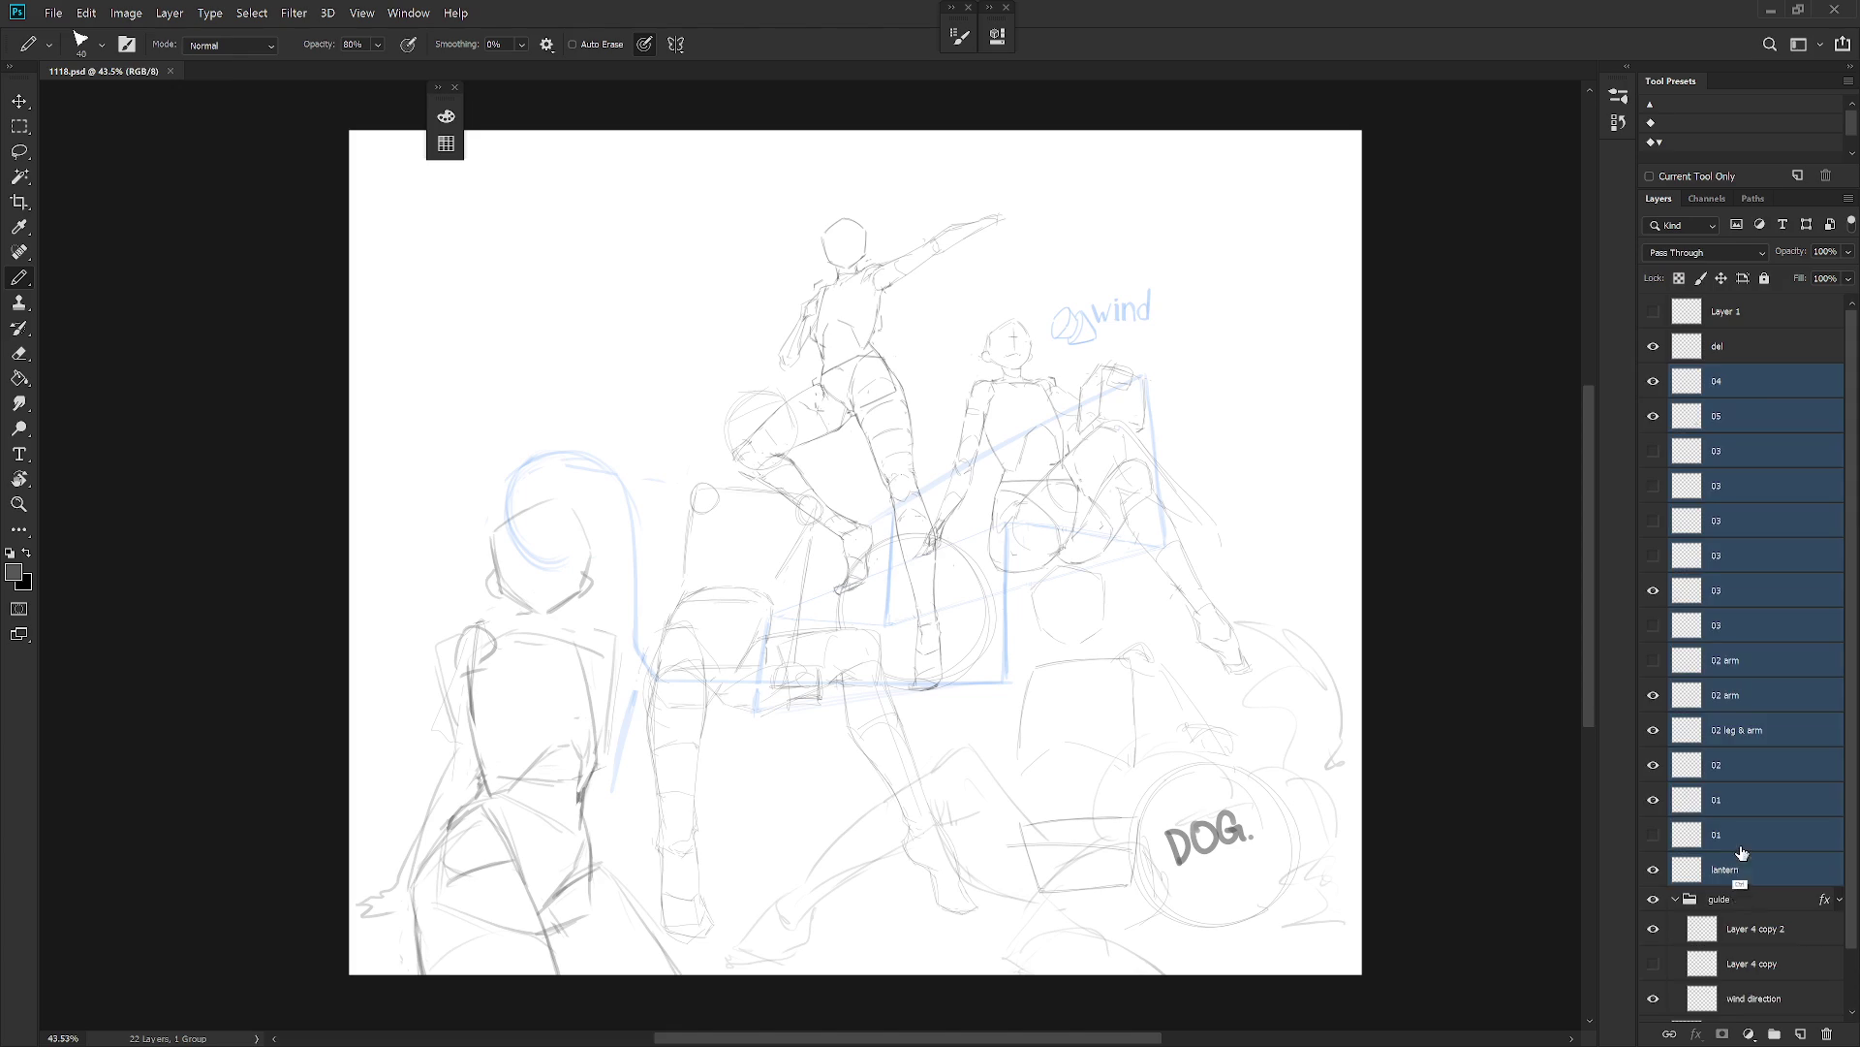
Group the selected figure layers into a group named 'character' and expand it.
{"action": "key", "text": "ctrl+g"}
{"action": "double_click", "coordinate": [1723, 372]}
{"action": "type", "text": "charac"}
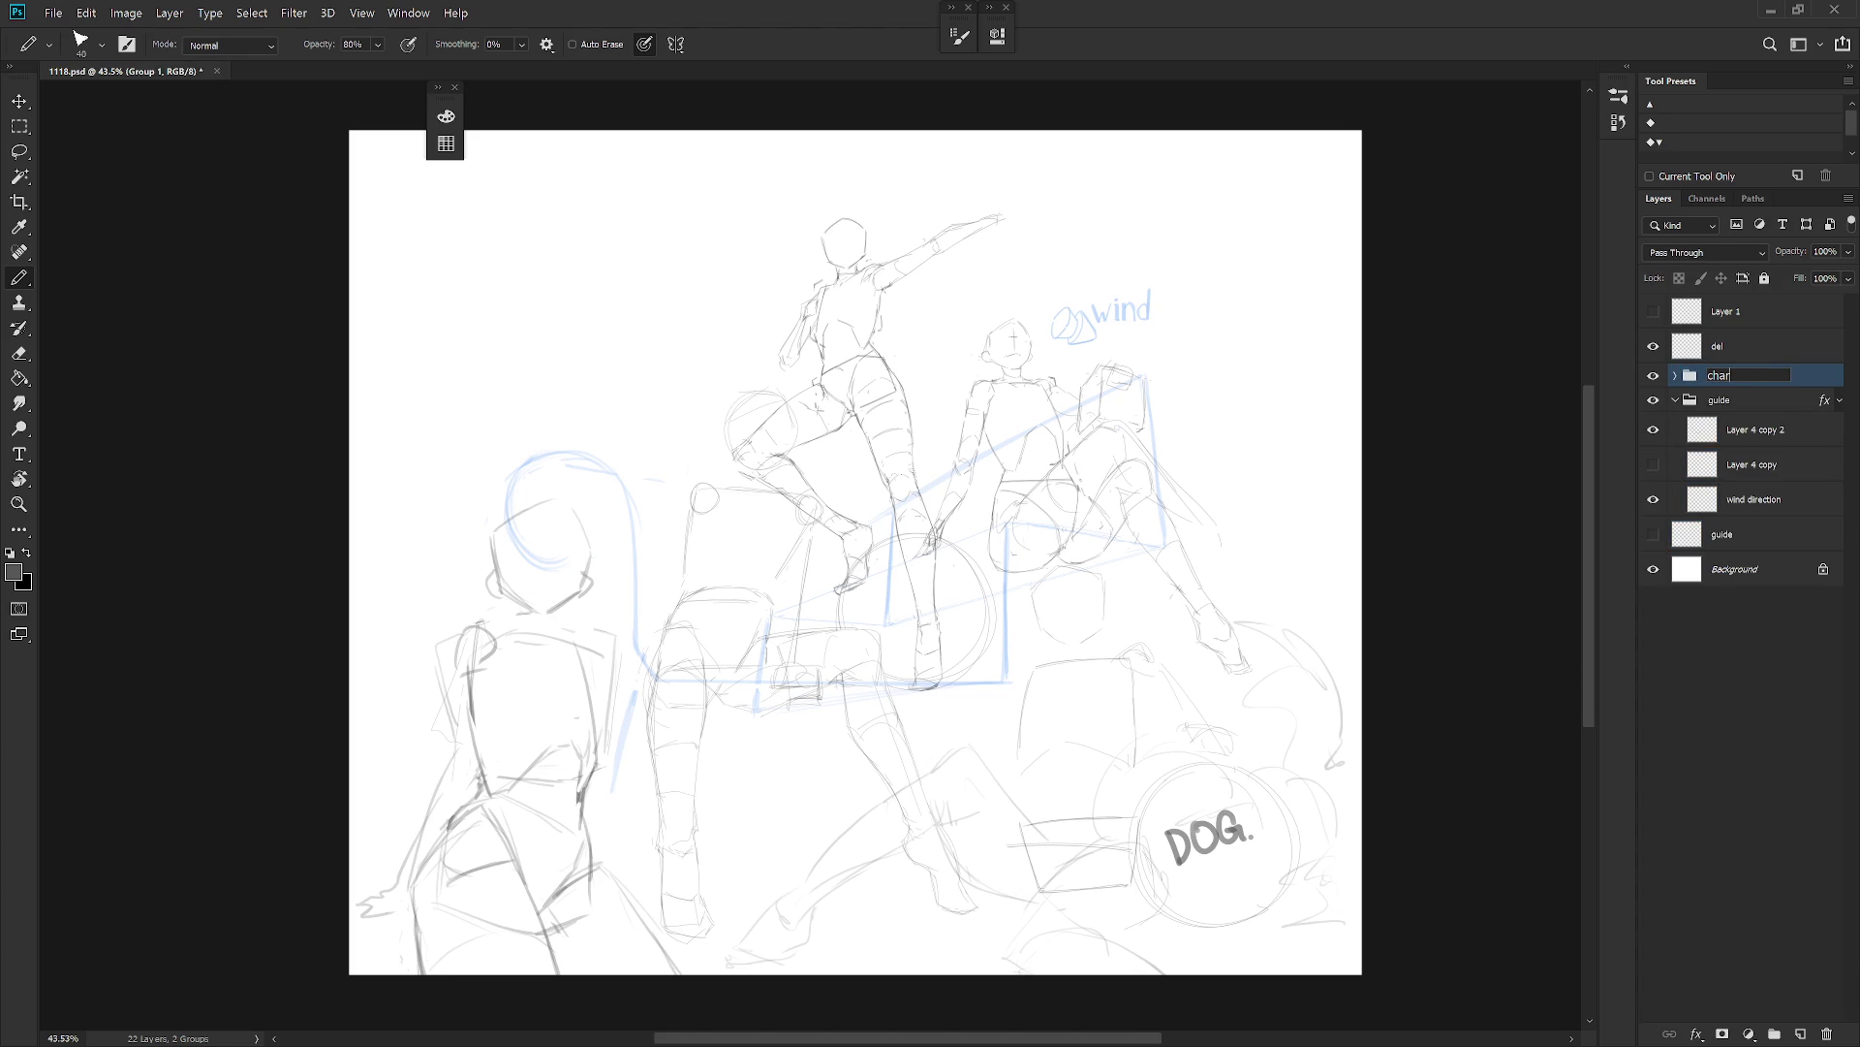
{"action": "key", "text": "Return"}
{"action": "left_click", "coordinate": [1675, 377]}
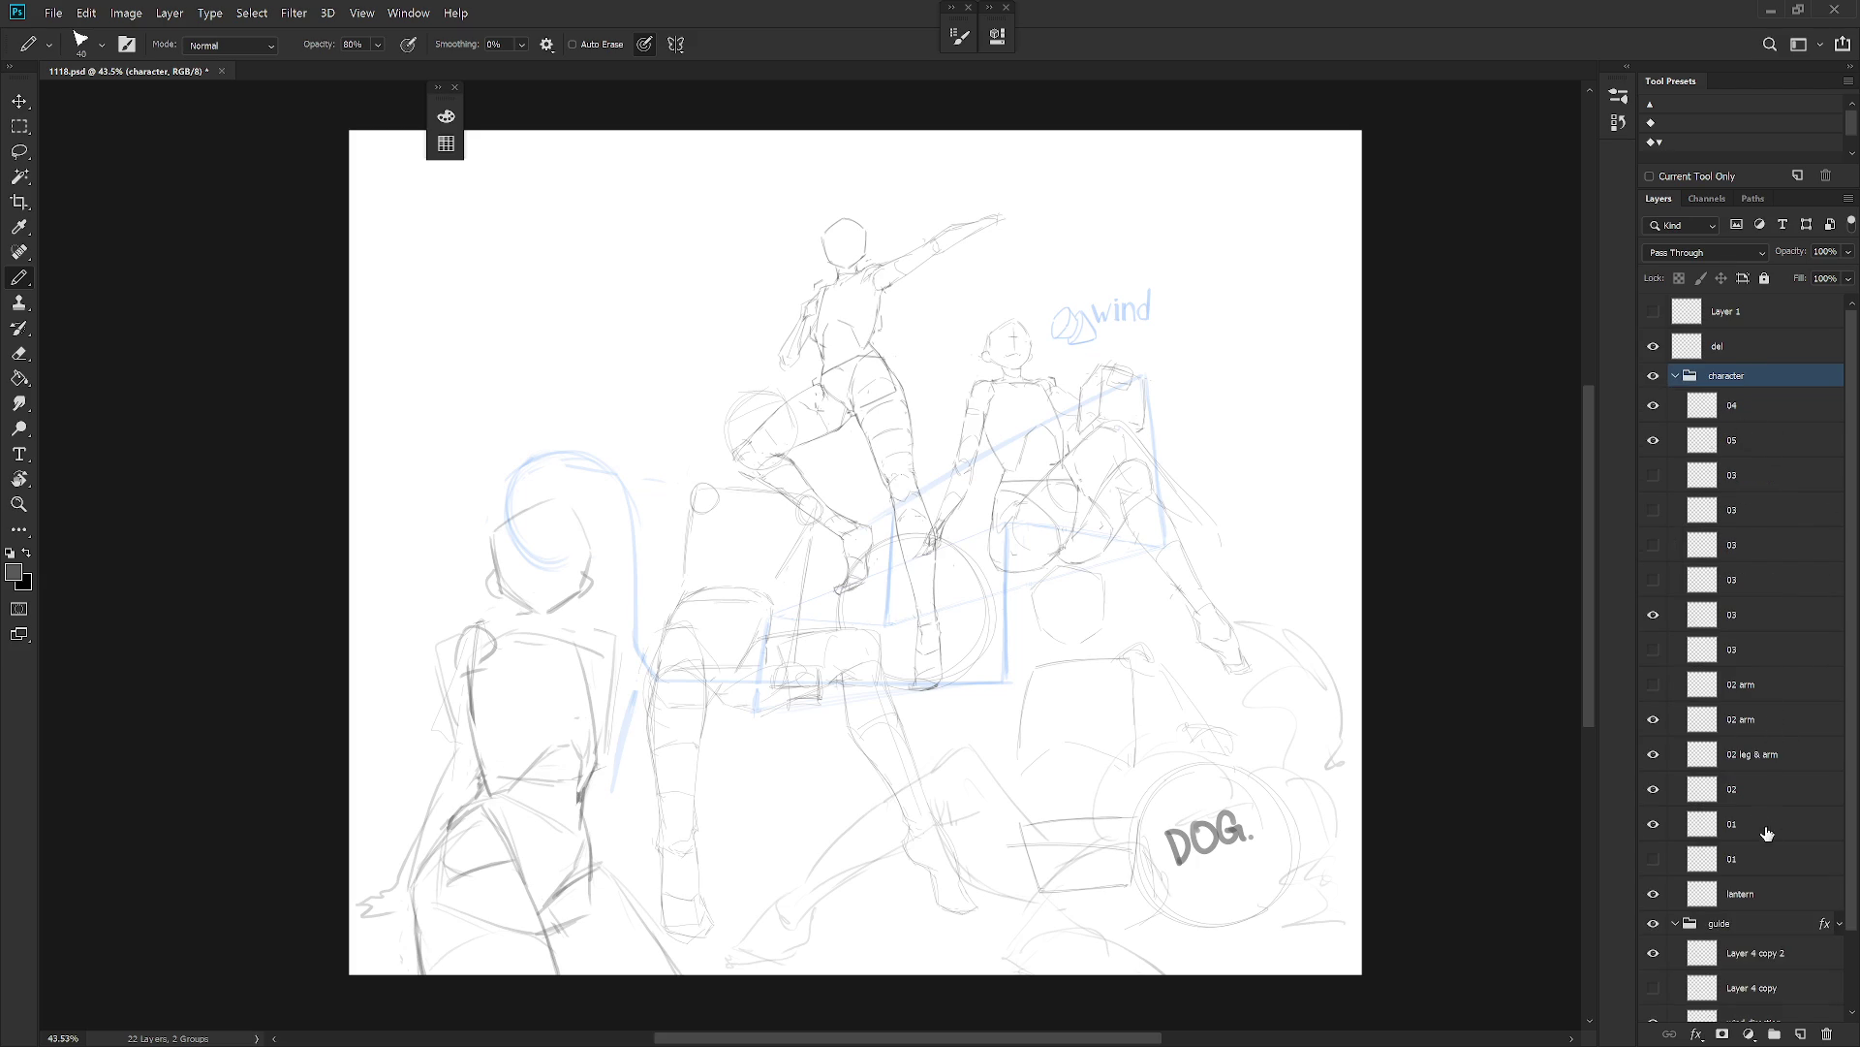
Move the lantern circle toward the upper left and save the document.
{"action": "left_click", "coordinate": [1757, 892]}
{"action": "key", "text": "v"}
{"action": "mouse_move", "coordinate": [930, 620]}
{"action": "left_mouse_down"}
{"action": "mouse_move", "coordinate": [662, 411]}
{"action": "mouse_move", "coordinate": [683, 407]}
{"action": "mouse_move", "coordinate": [678, 423]}
{"action": "left_mouse_up"}
{"action": "key", "text": "ctrl+s"}
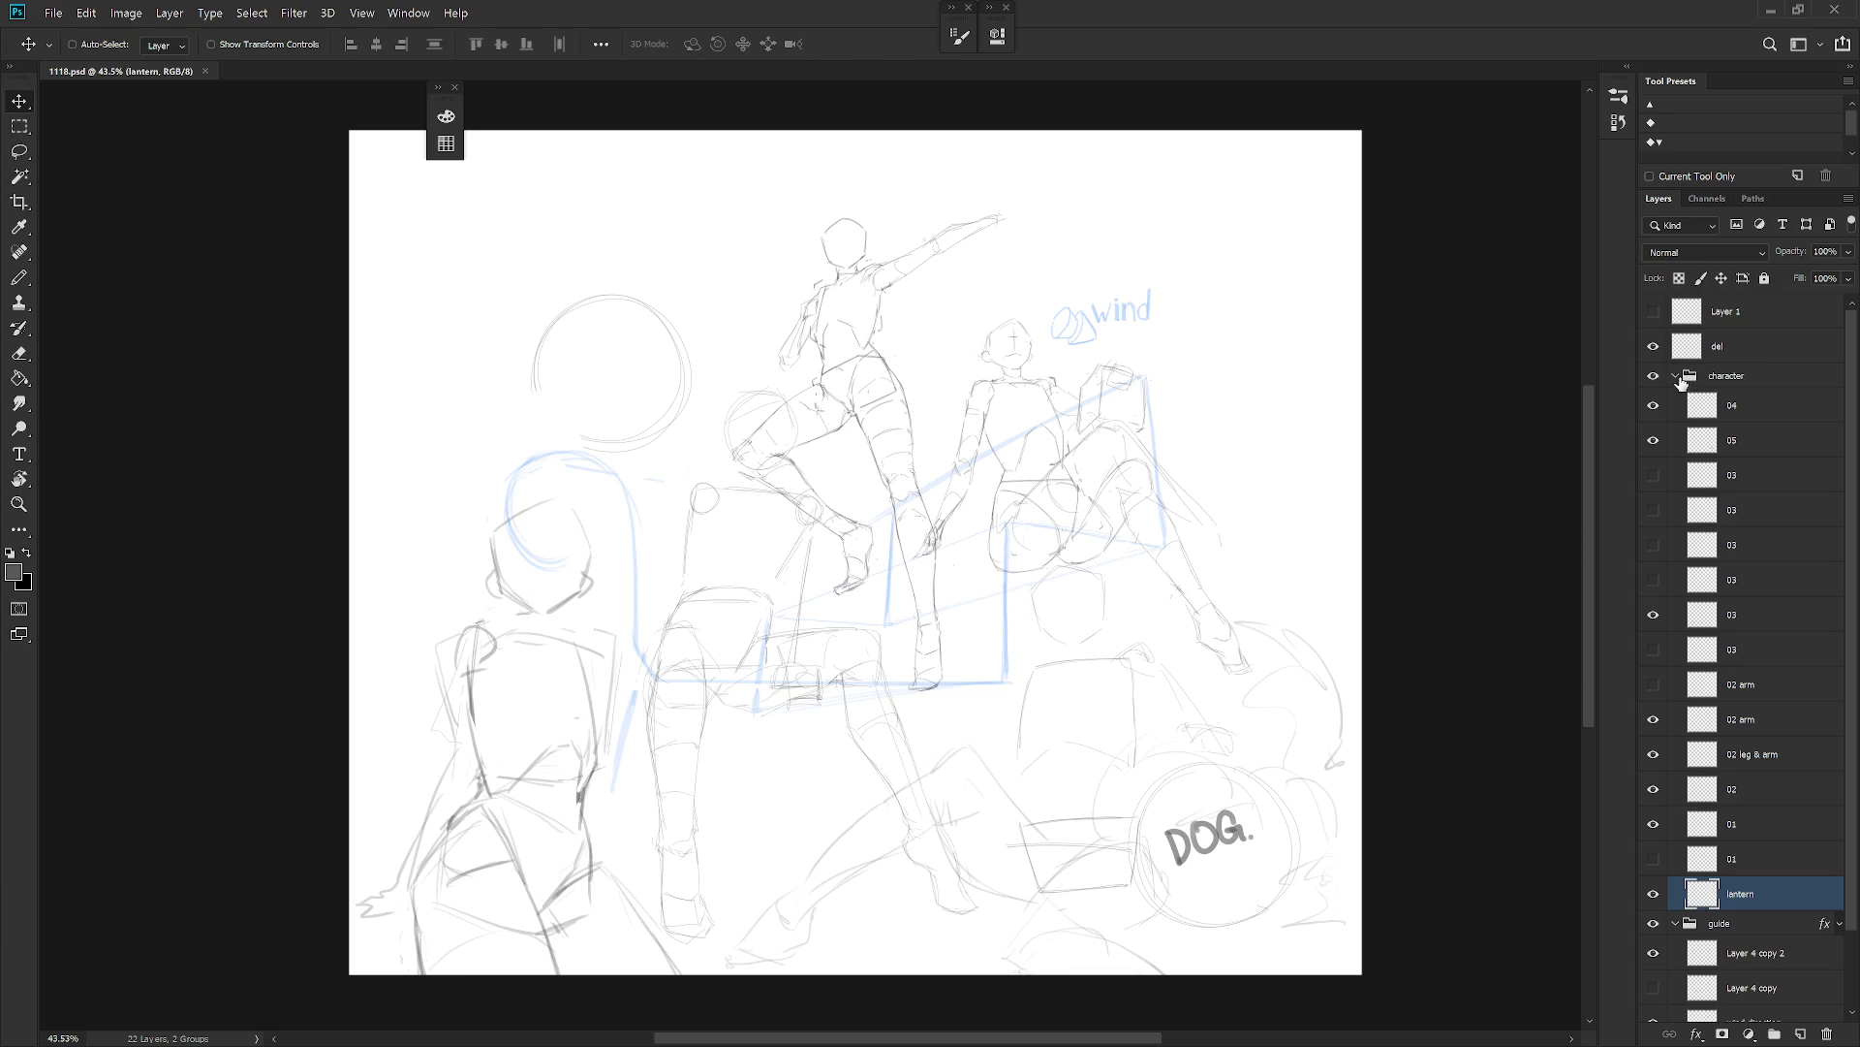
Compare the 03 sketch variants in the character group and delete the first rejected one.
{"action": "left_click", "coordinate": [1687, 379]}
{"action": "left_click", "coordinate": [1654, 476]}
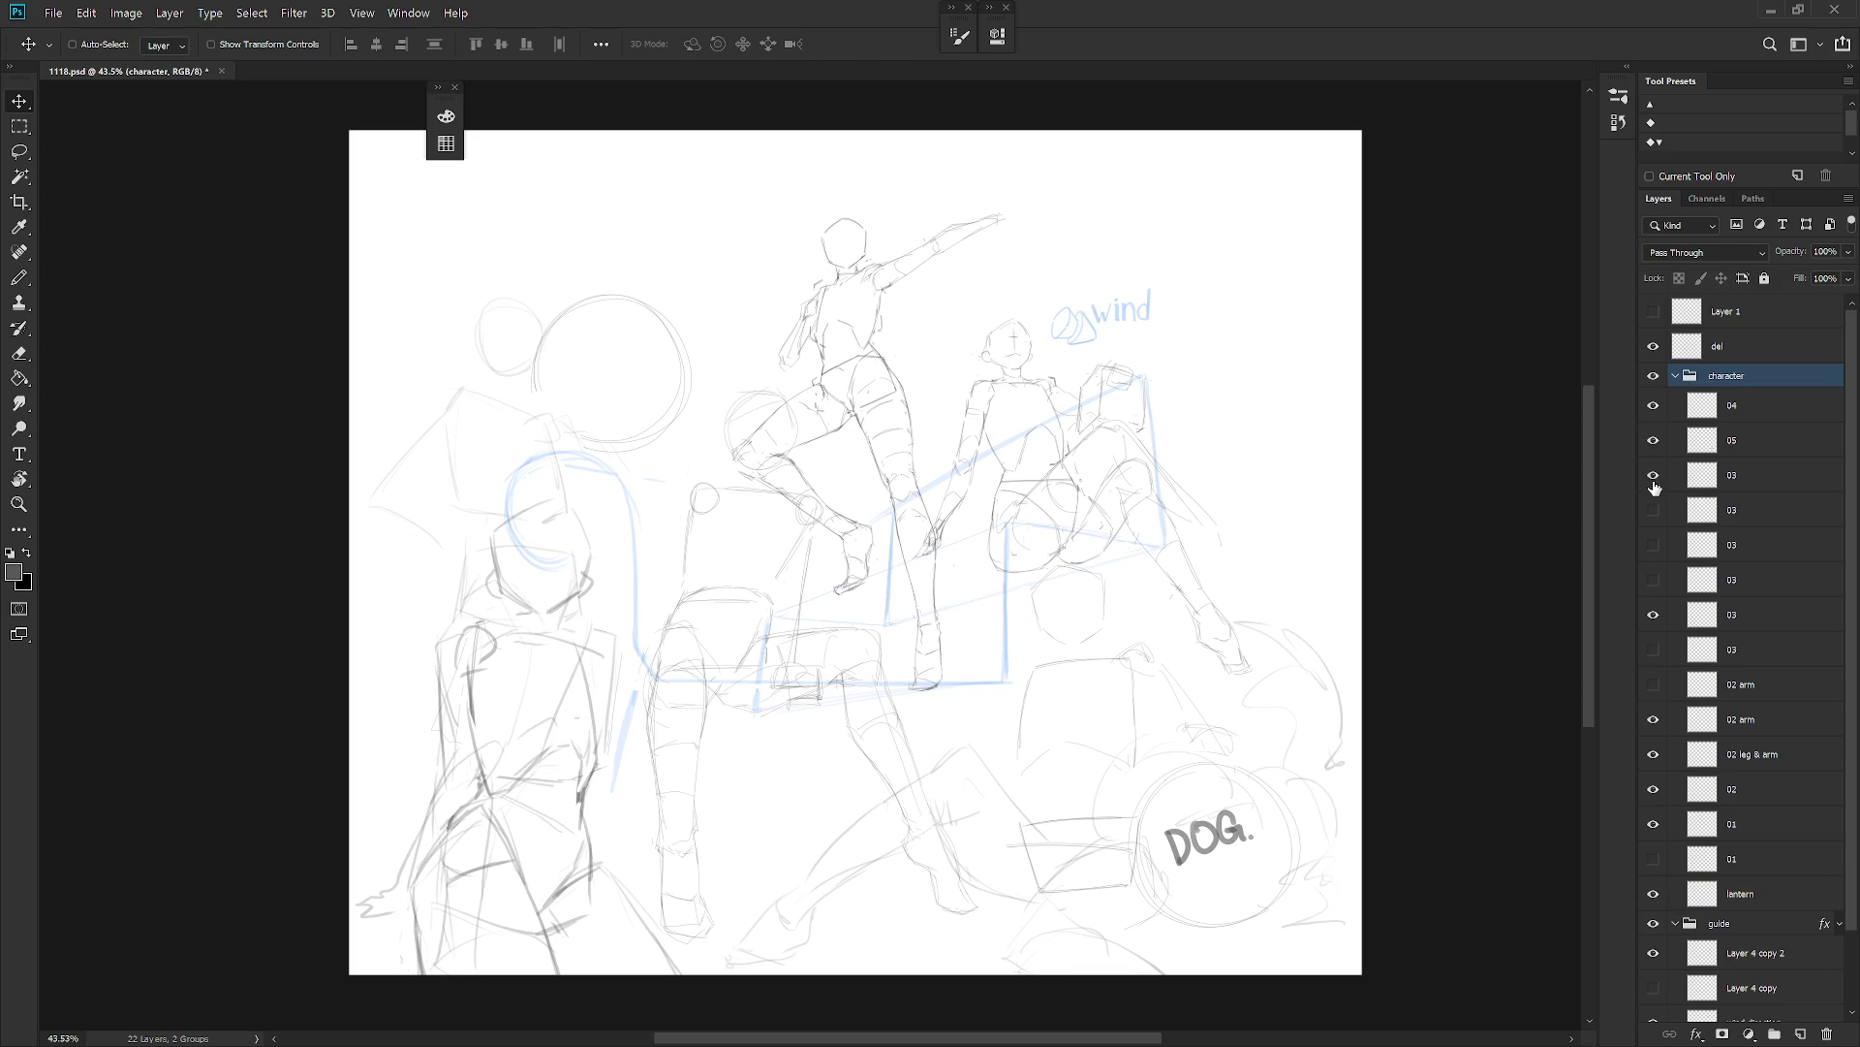
{"action": "left_click", "coordinate": [1734, 491]}
{"action": "left_click", "coordinate": [1654, 615]}
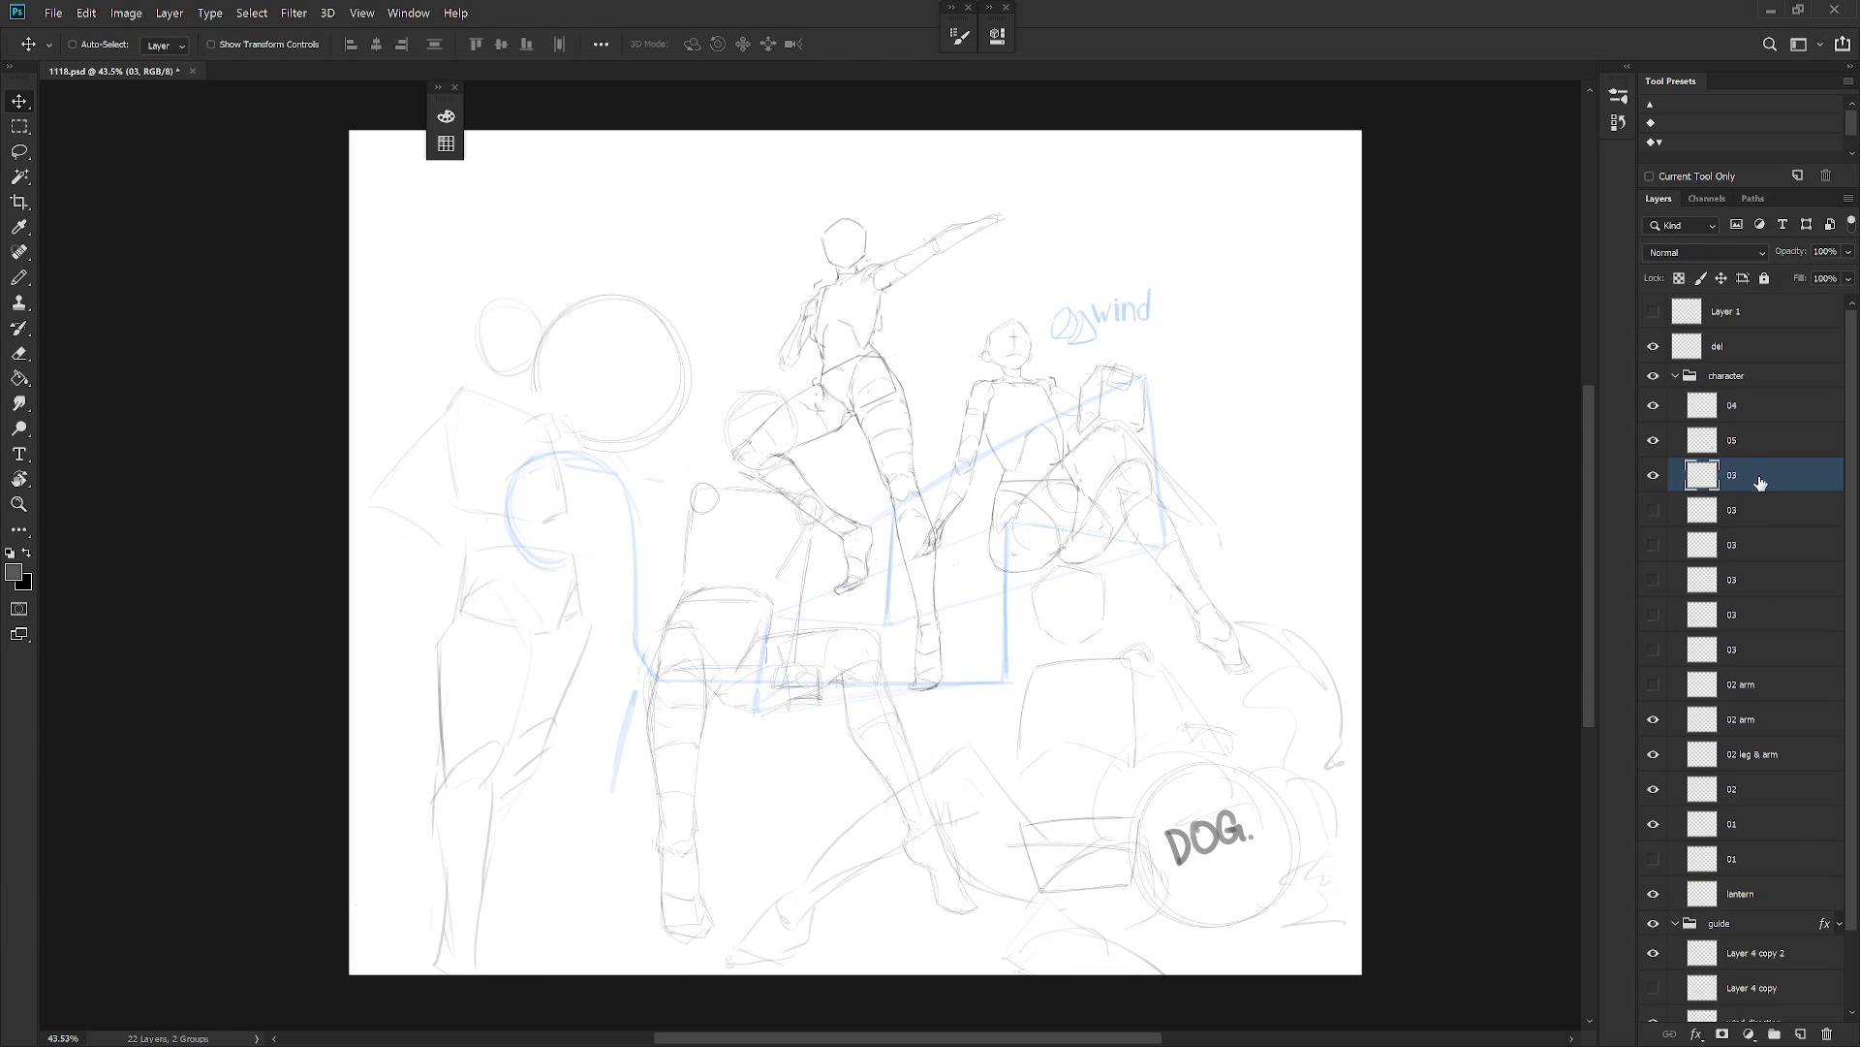
{"action": "left_click", "coordinate": [1654, 476]}
{"action": "left_click", "coordinate": [1655, 487]}
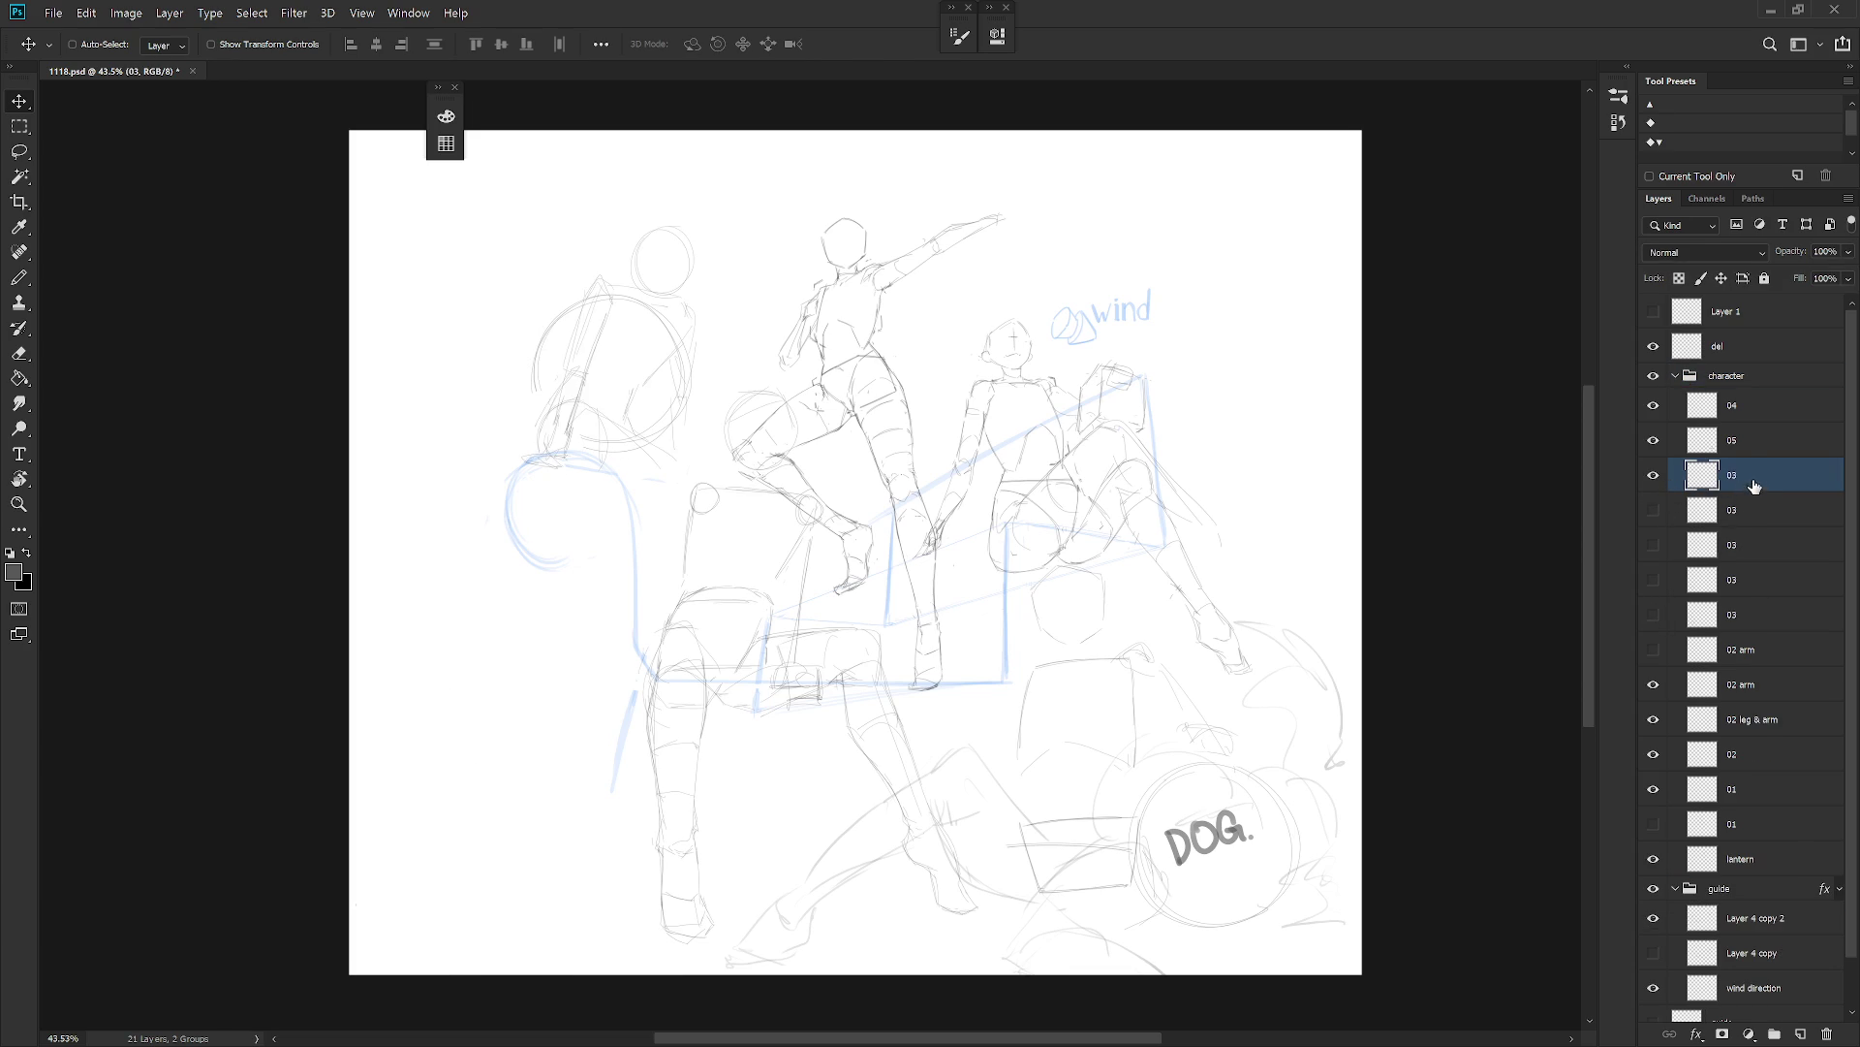
{"action": "key", "text": "Delete"}
Delete two more rejected 03 variants, including the circle-and-box one.
{"action": "left_click", "coordinate": [1655, 477]}
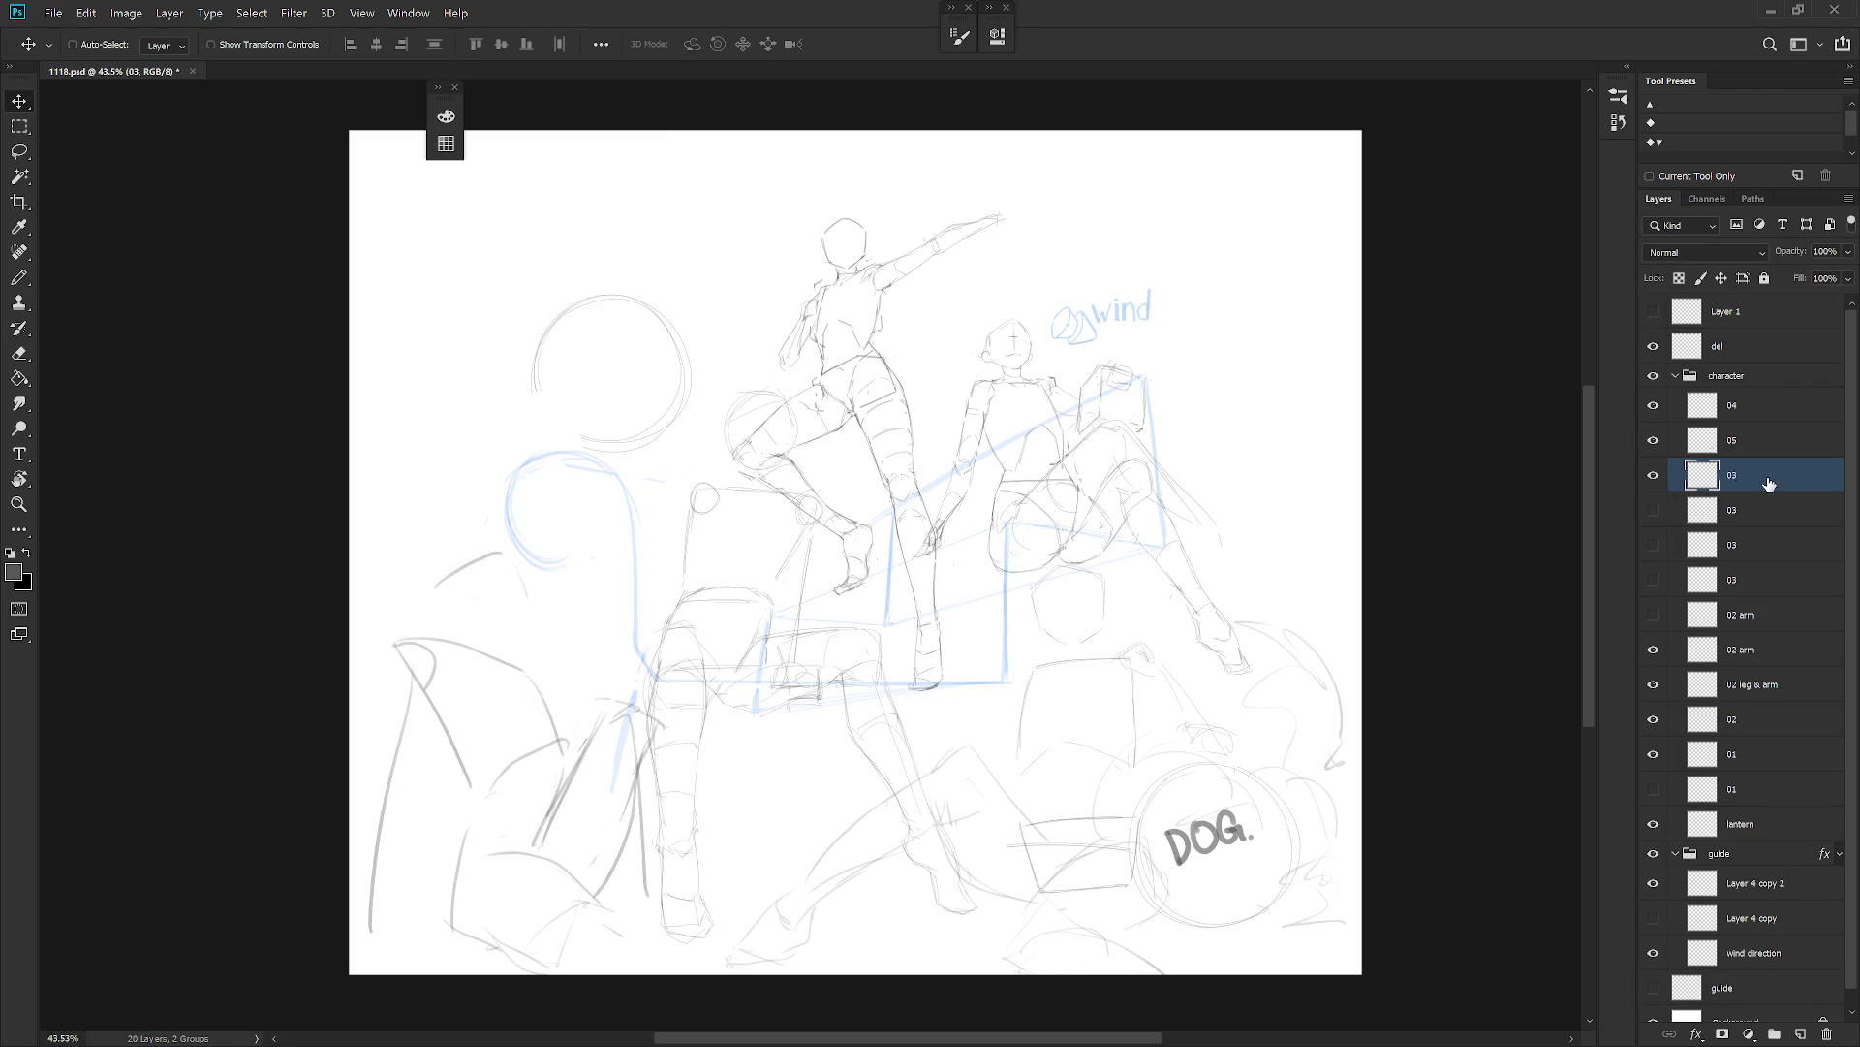
{"action": "key", "text": "Delete"}
{"action": "left_click", "coordinate": [1657, 477]}
{"action": "key", "text": "Delete"}
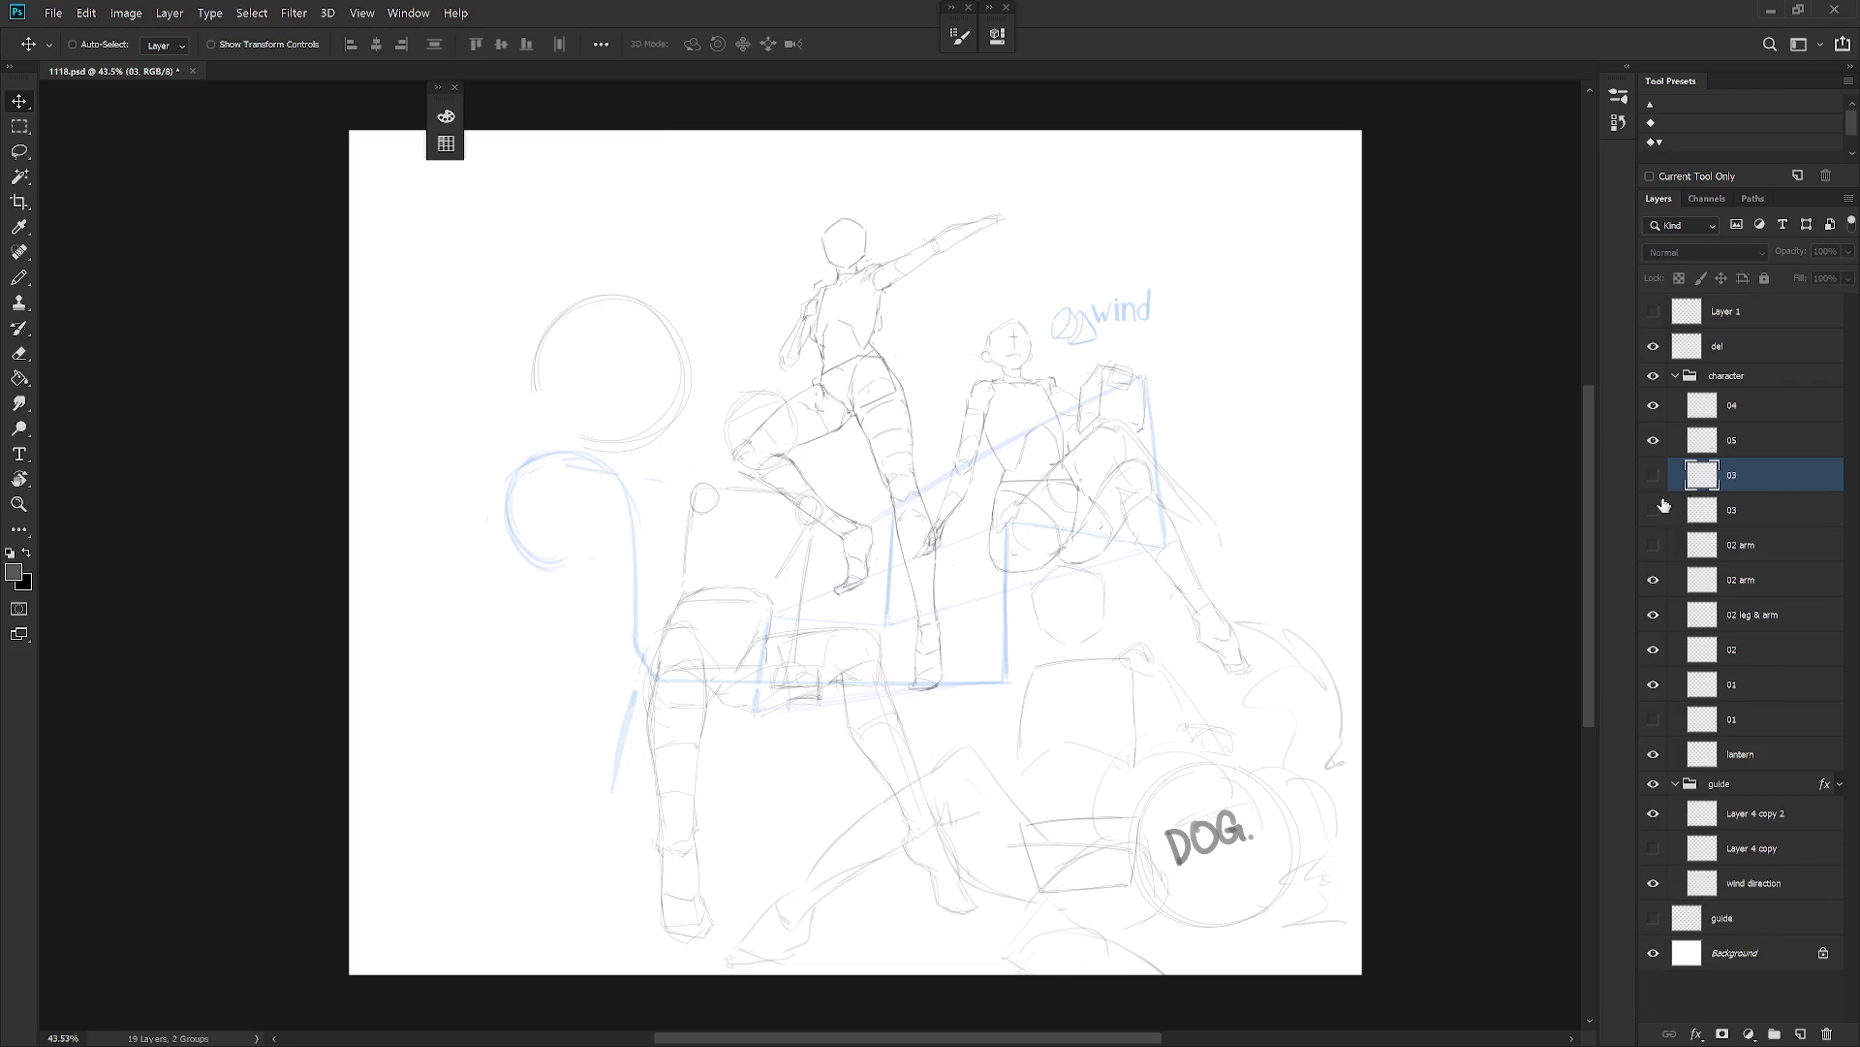
Check the lower-left figure, then delete the box sketch 03 variant.
{"action": "left_click", "coordinate": [1657, 478]}
{"action": "left_click", "coordinate": [1655, 475]}
{"action": "left_click", "coordinate": [1655, 509]}
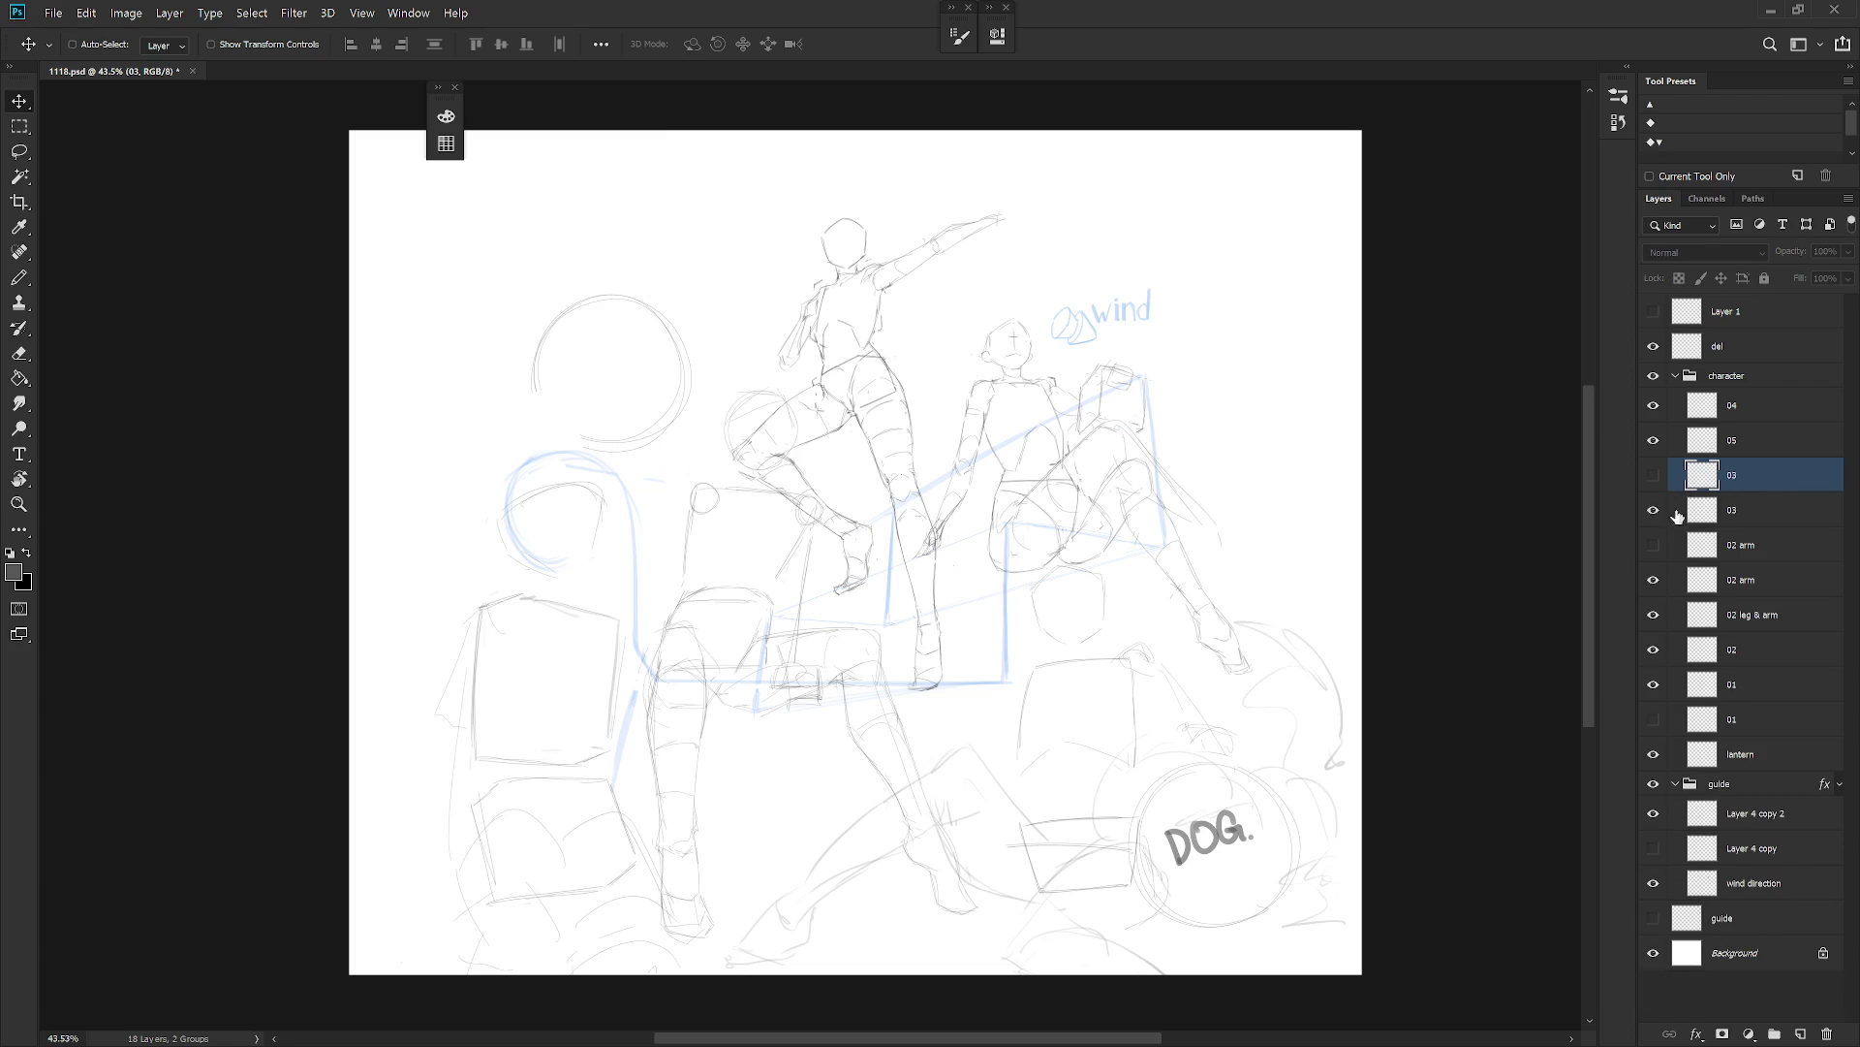
{"action": "left_click", "coordinate": [1696, 512]}
{"action": "key", "text": "Delete"}
Compare the raised- and lowered-arm 02 layers, keep the raised arm visible, and save.
{"action": "left_click", "coordinate": [1654, 476]}
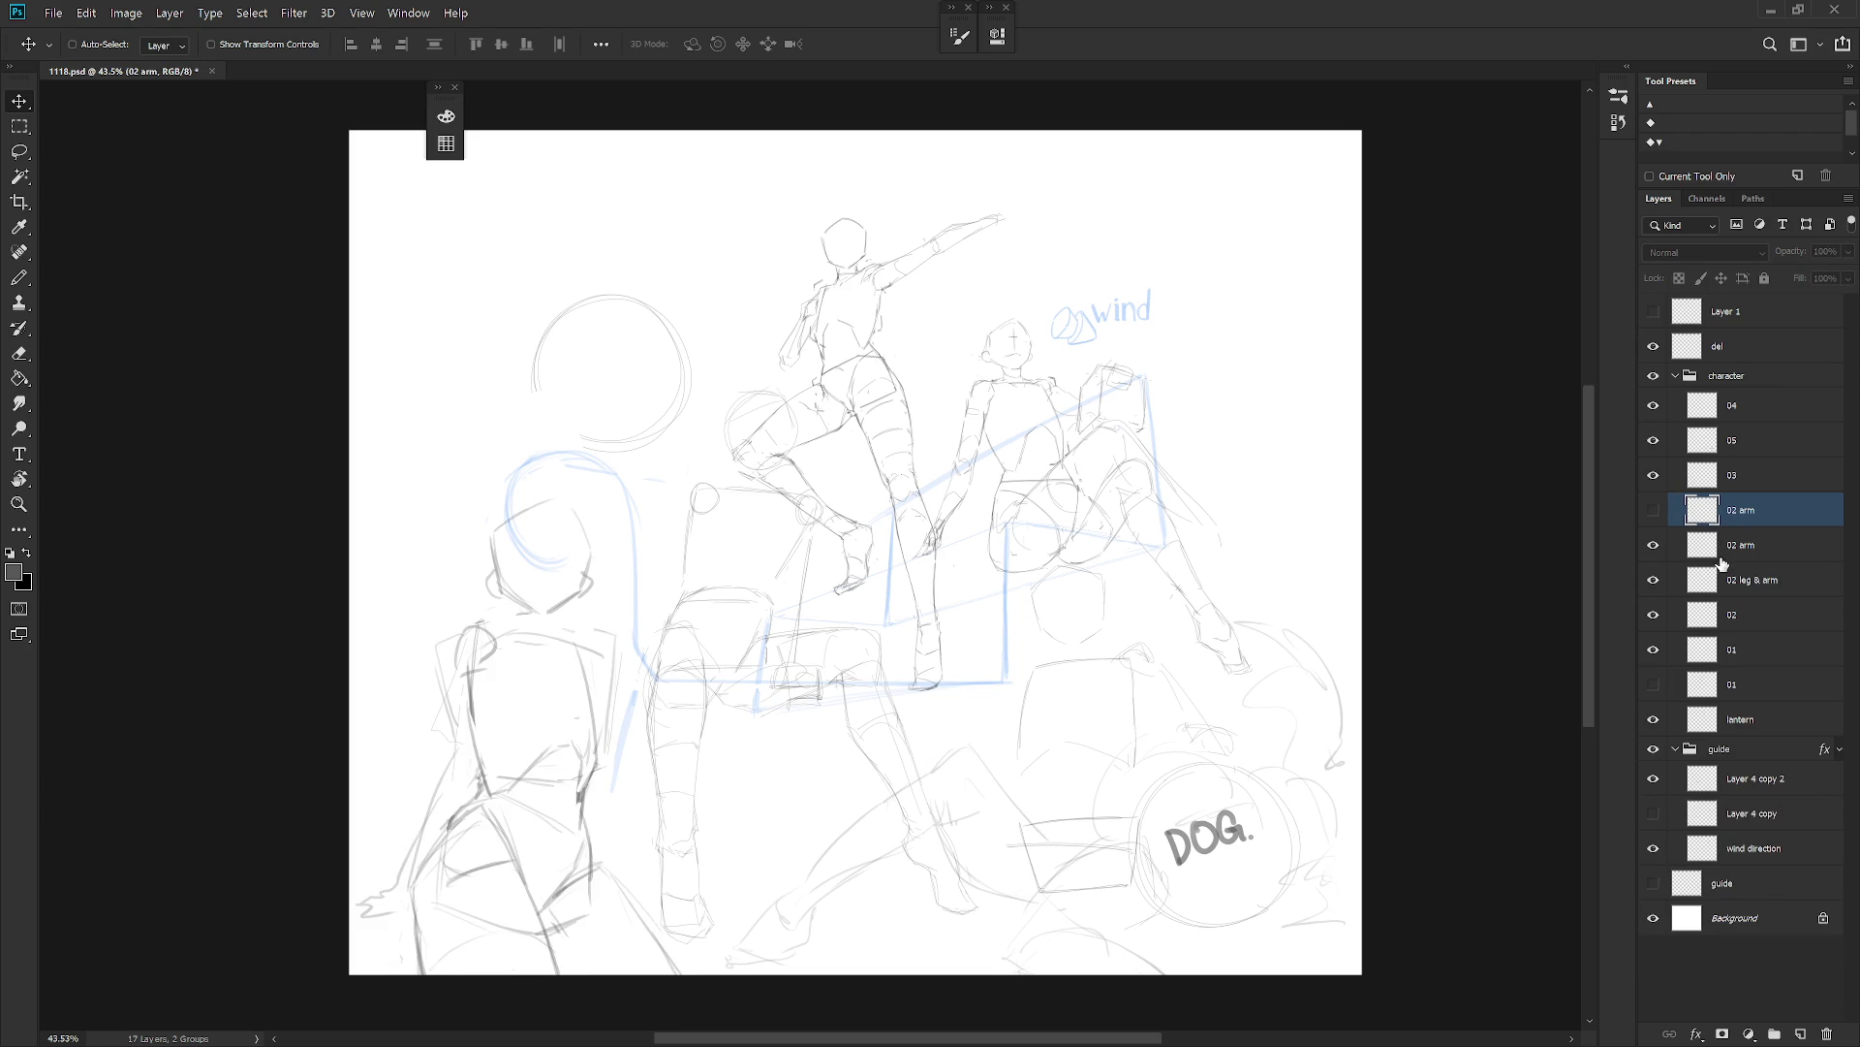
{"action": "left_click", "coordinate": [1654, 509]}
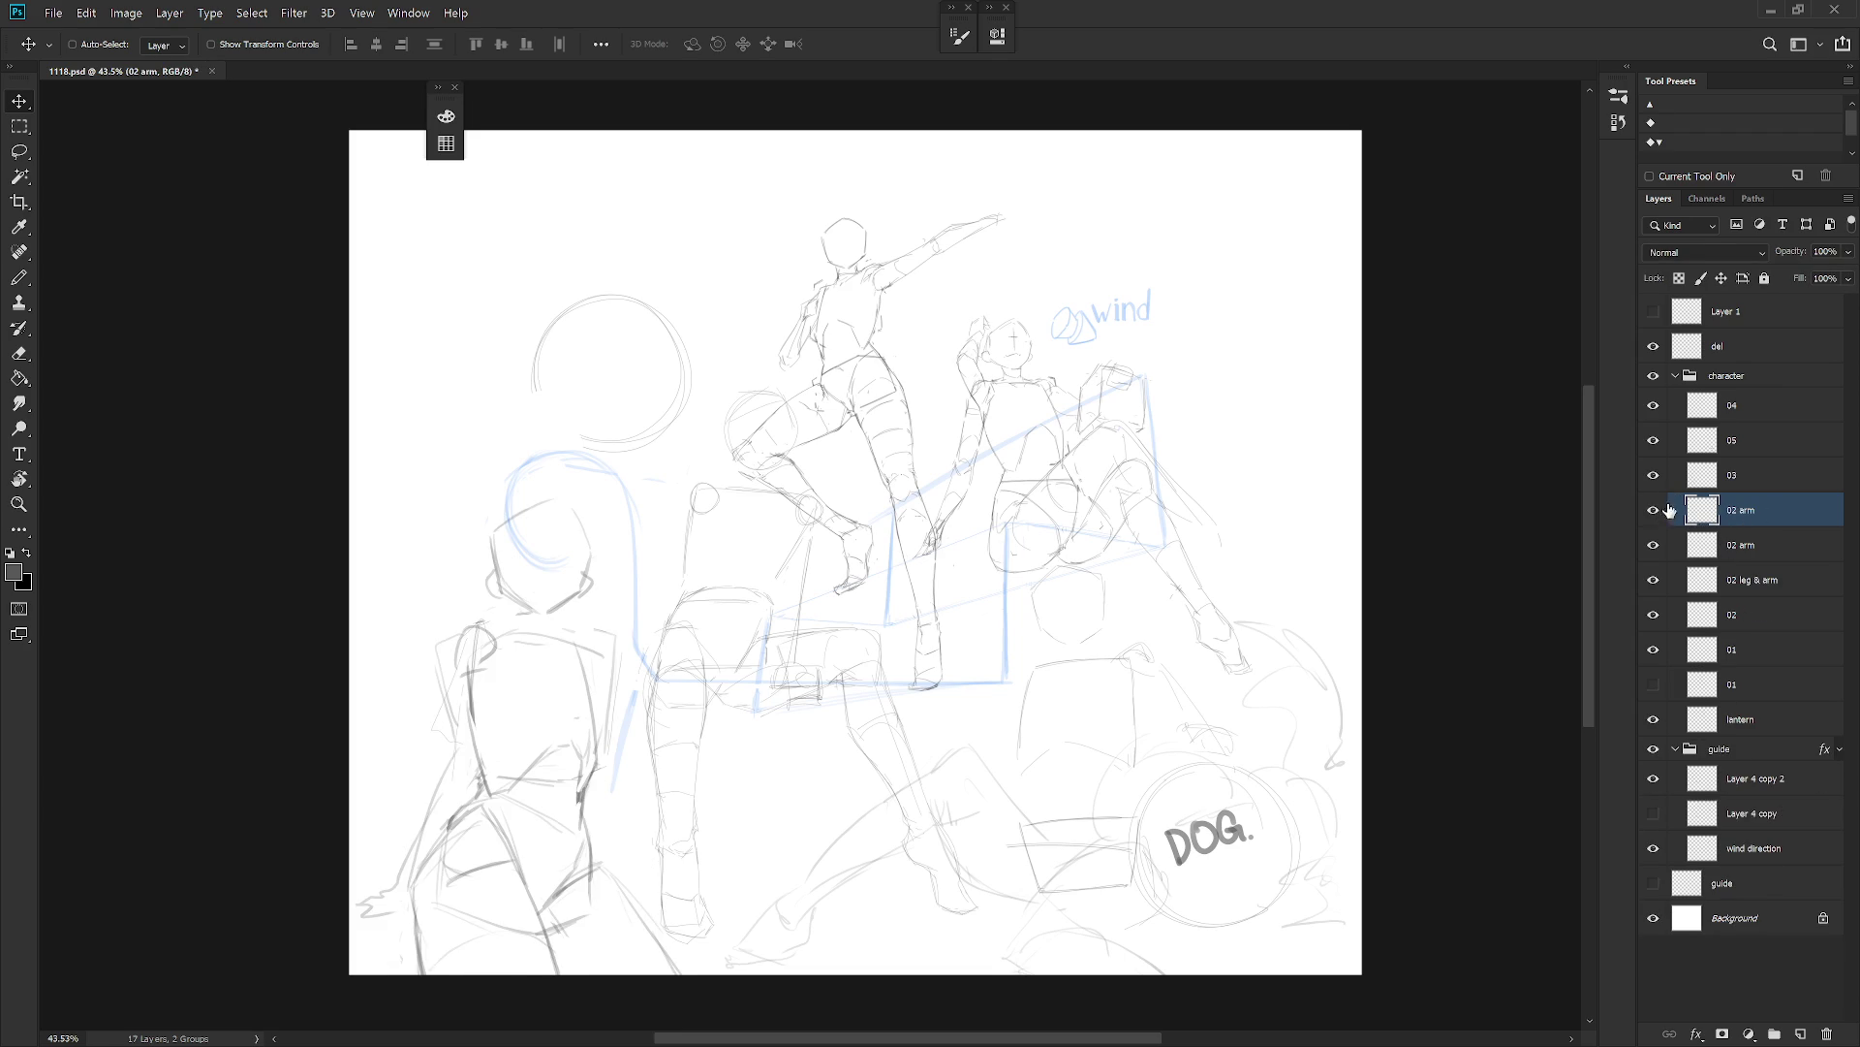
{"action": "left_click", "coordinate": [1654, 476]}
{"action": "left_click", "coordinate": [1655, 475]}
{"action": "left_click", "coordinate": [1655, 545]}
{"action": "left_click", "coordinate": [1655, 545]}
{"action": "left_click", "coordinate": [1654, 510]}
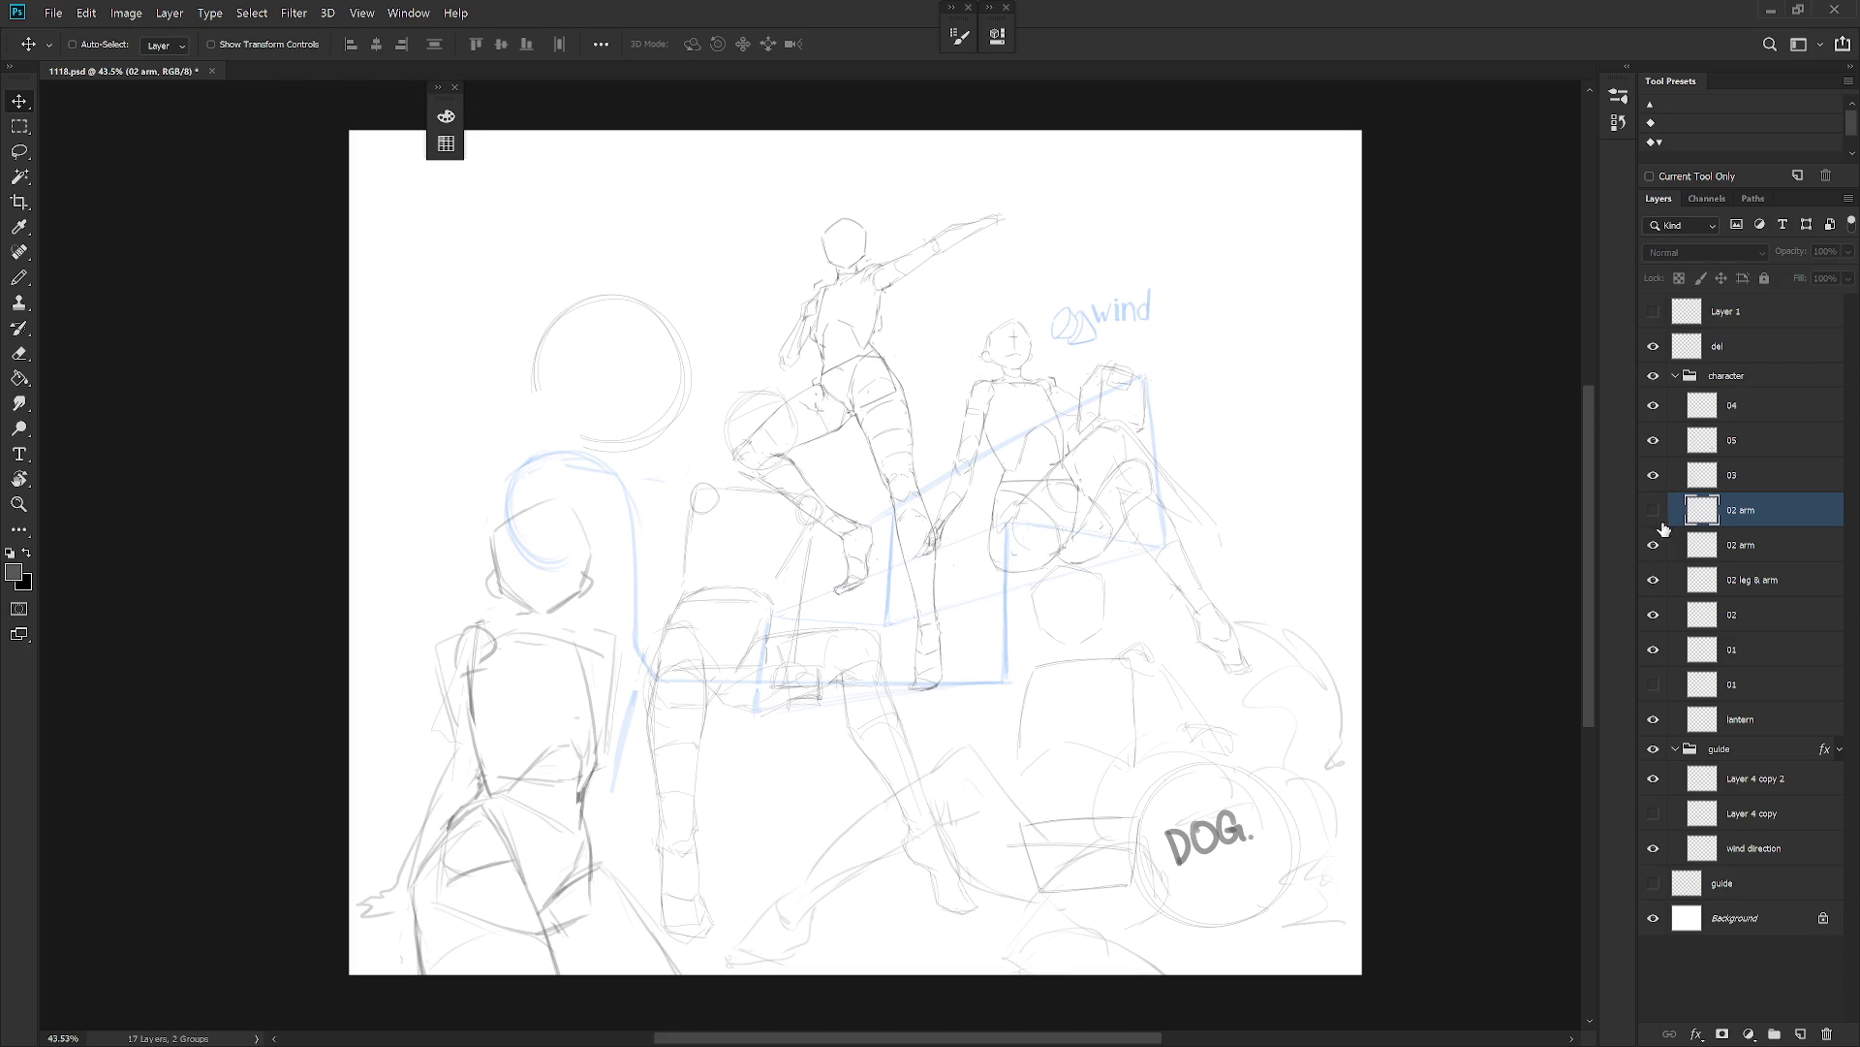
{"action": "left_click", "coordinate": [1654, 546]}
{"action": "left_click", "coordinate": [1654, 510]}
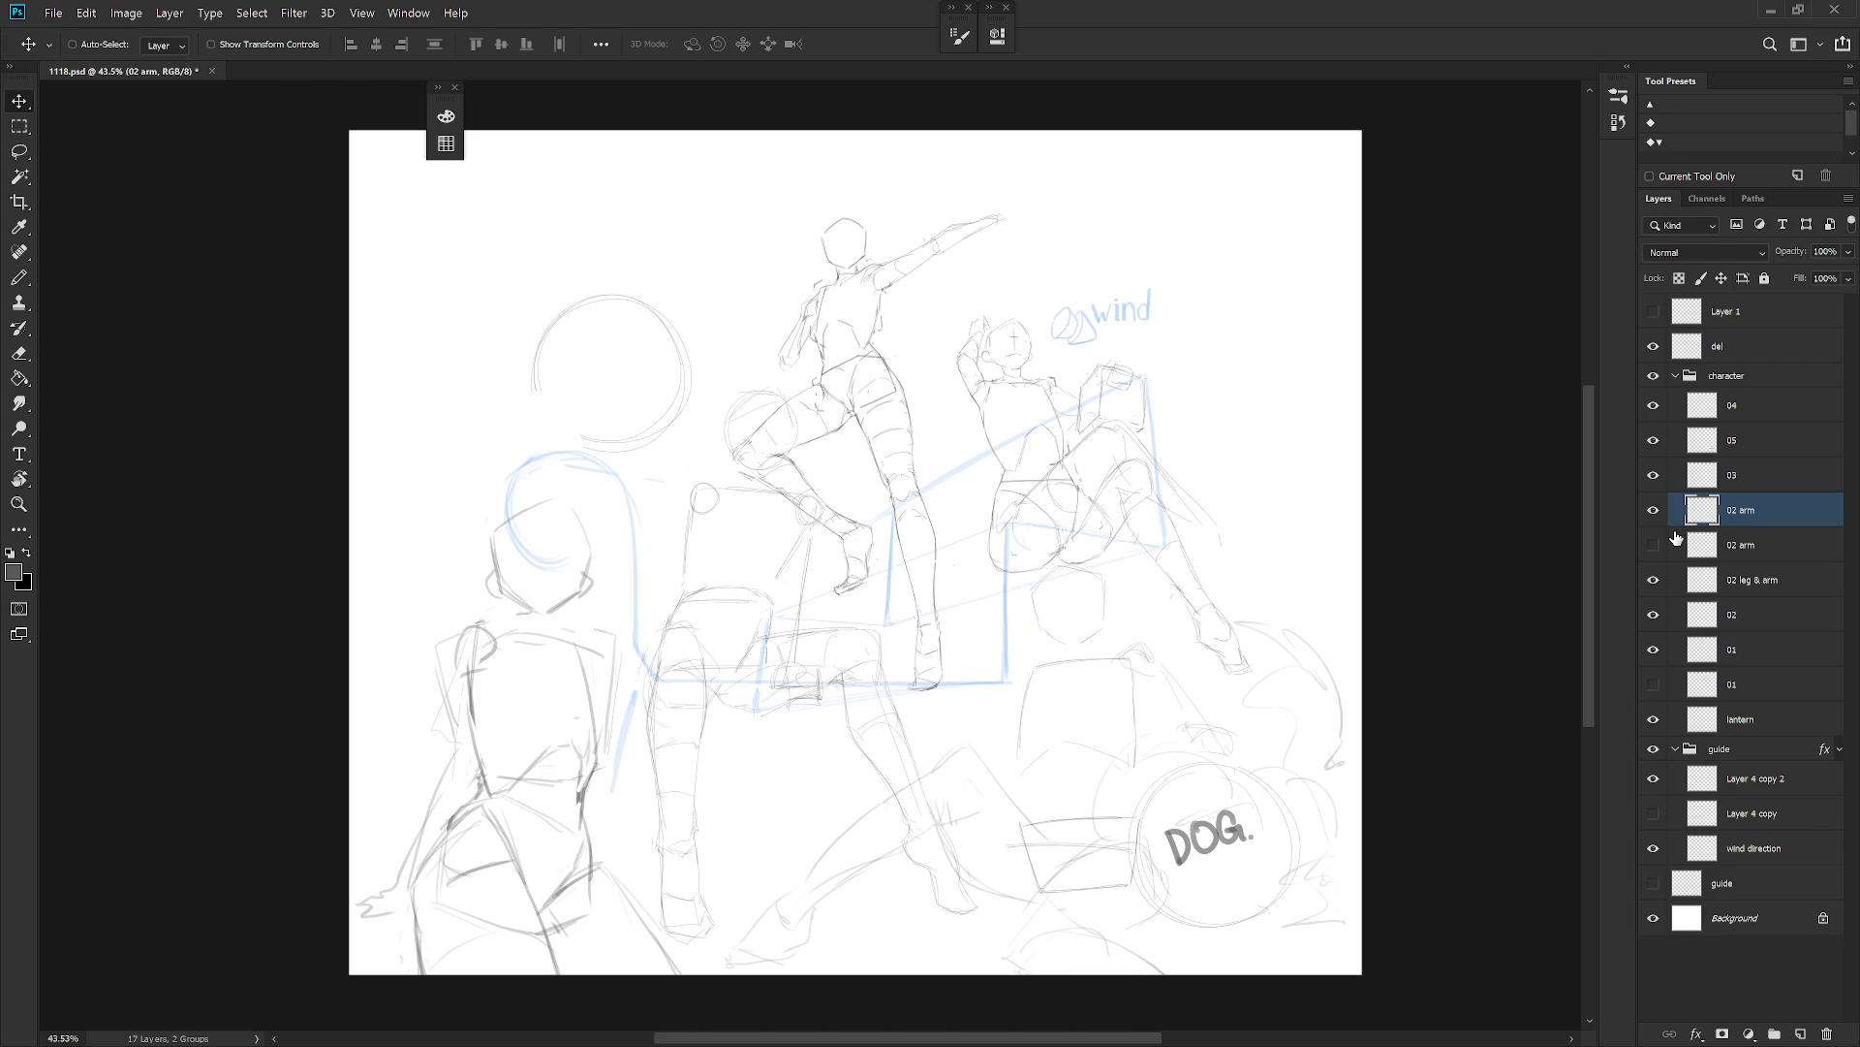
{"action": "key", "text": "ctrl+s"}
Collapse the guide and character groups, keeping the del layer selected after restoring it.
{"action": "left_click", "coordinate": [1675, 748]}
{"action": "left_click", "coordinate": [1675, 376]}
{"action": "left_click", "coordinate": [1654, 312]}
{"action": "left_click", "coordinate": [1654, 312]}
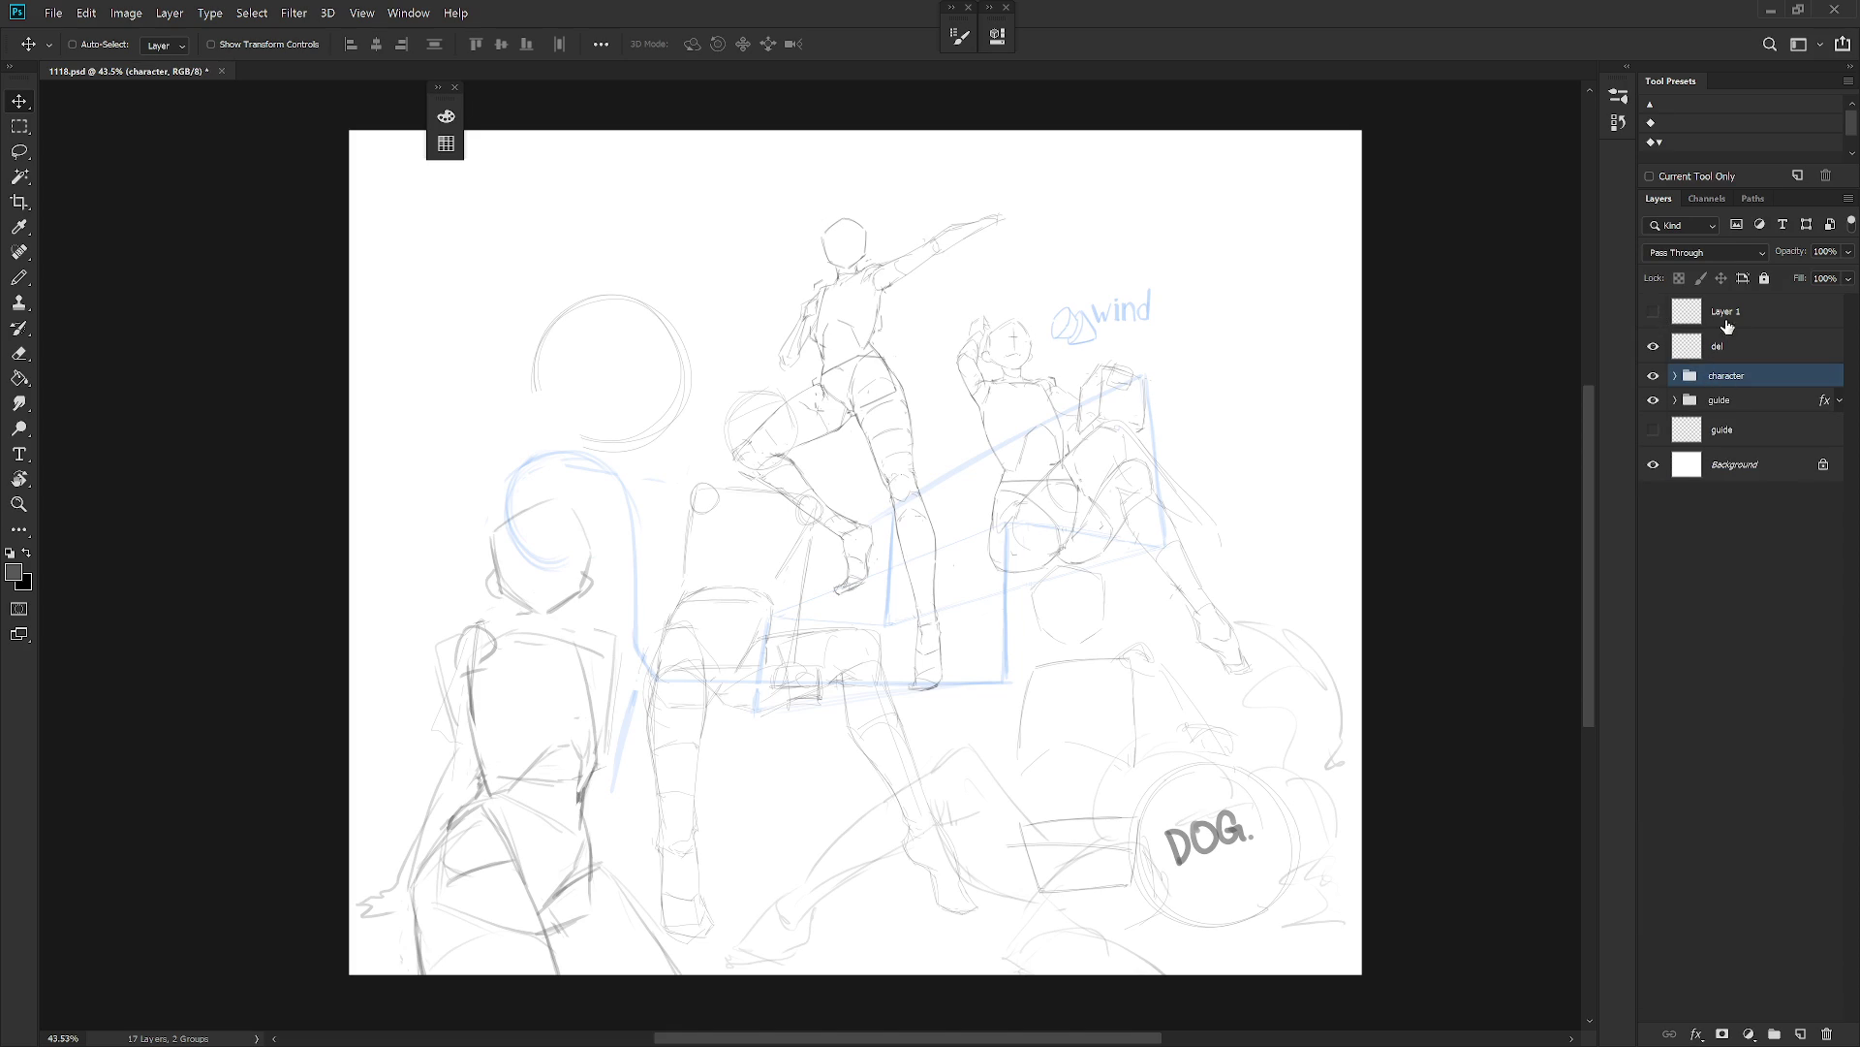
{"action": "left_click", "coordinate": [1718, 351]}
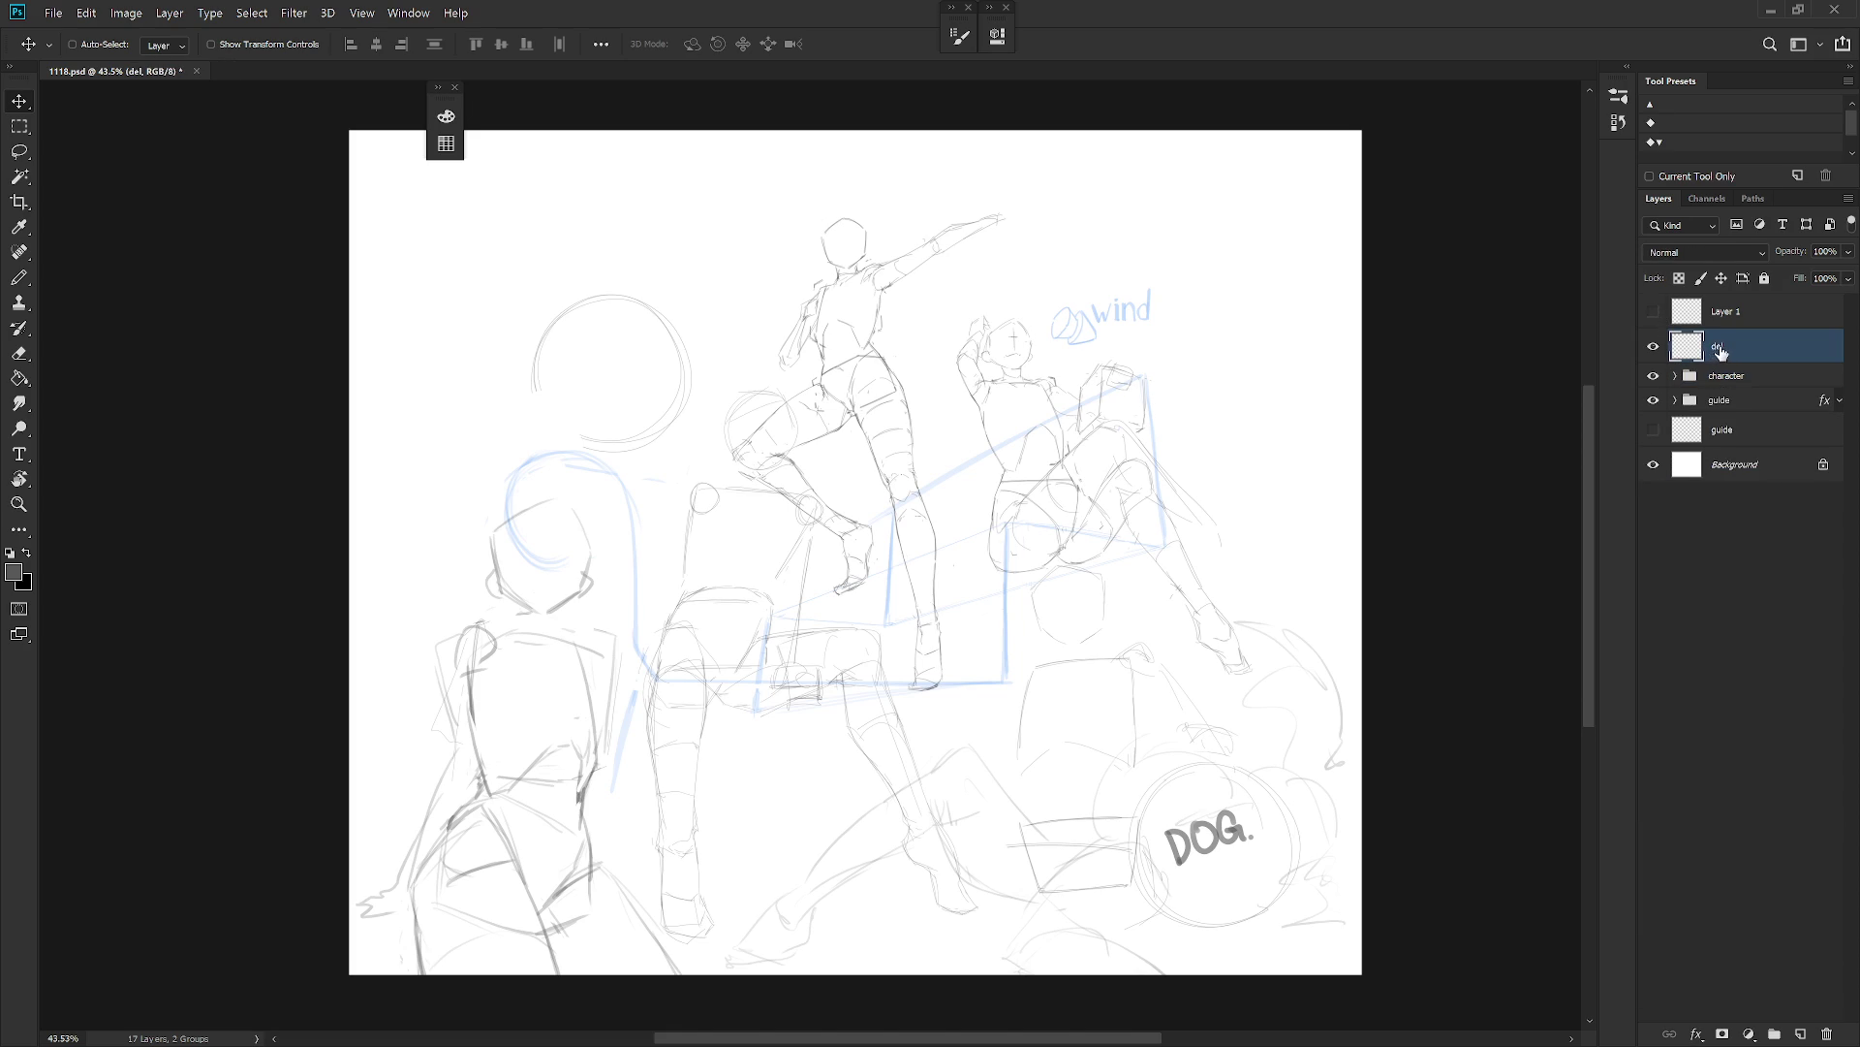
{"action": "key", "text": "Delete"}
{"action": "key", "text": "ctrl+s"}
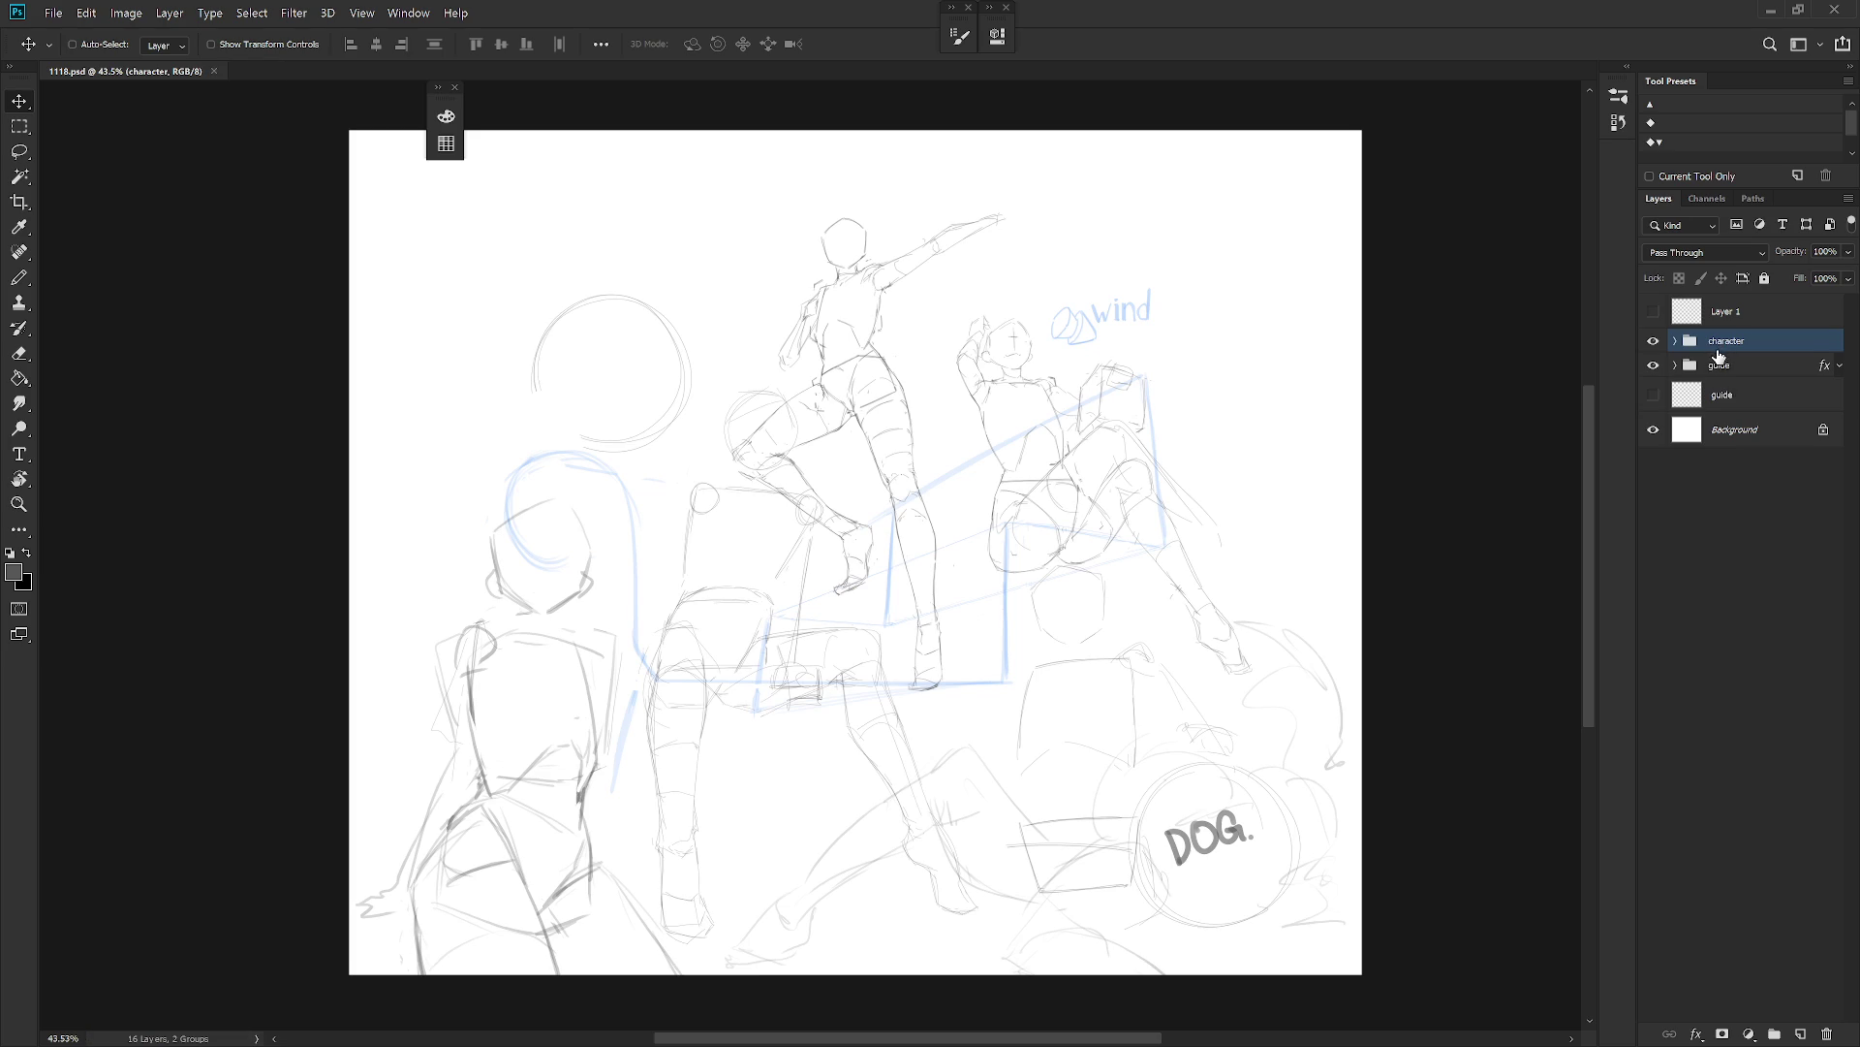
{"action": "key", "text": "ctrl+z"}
{"action": "left_click", "coordinate": [1719, 354]}
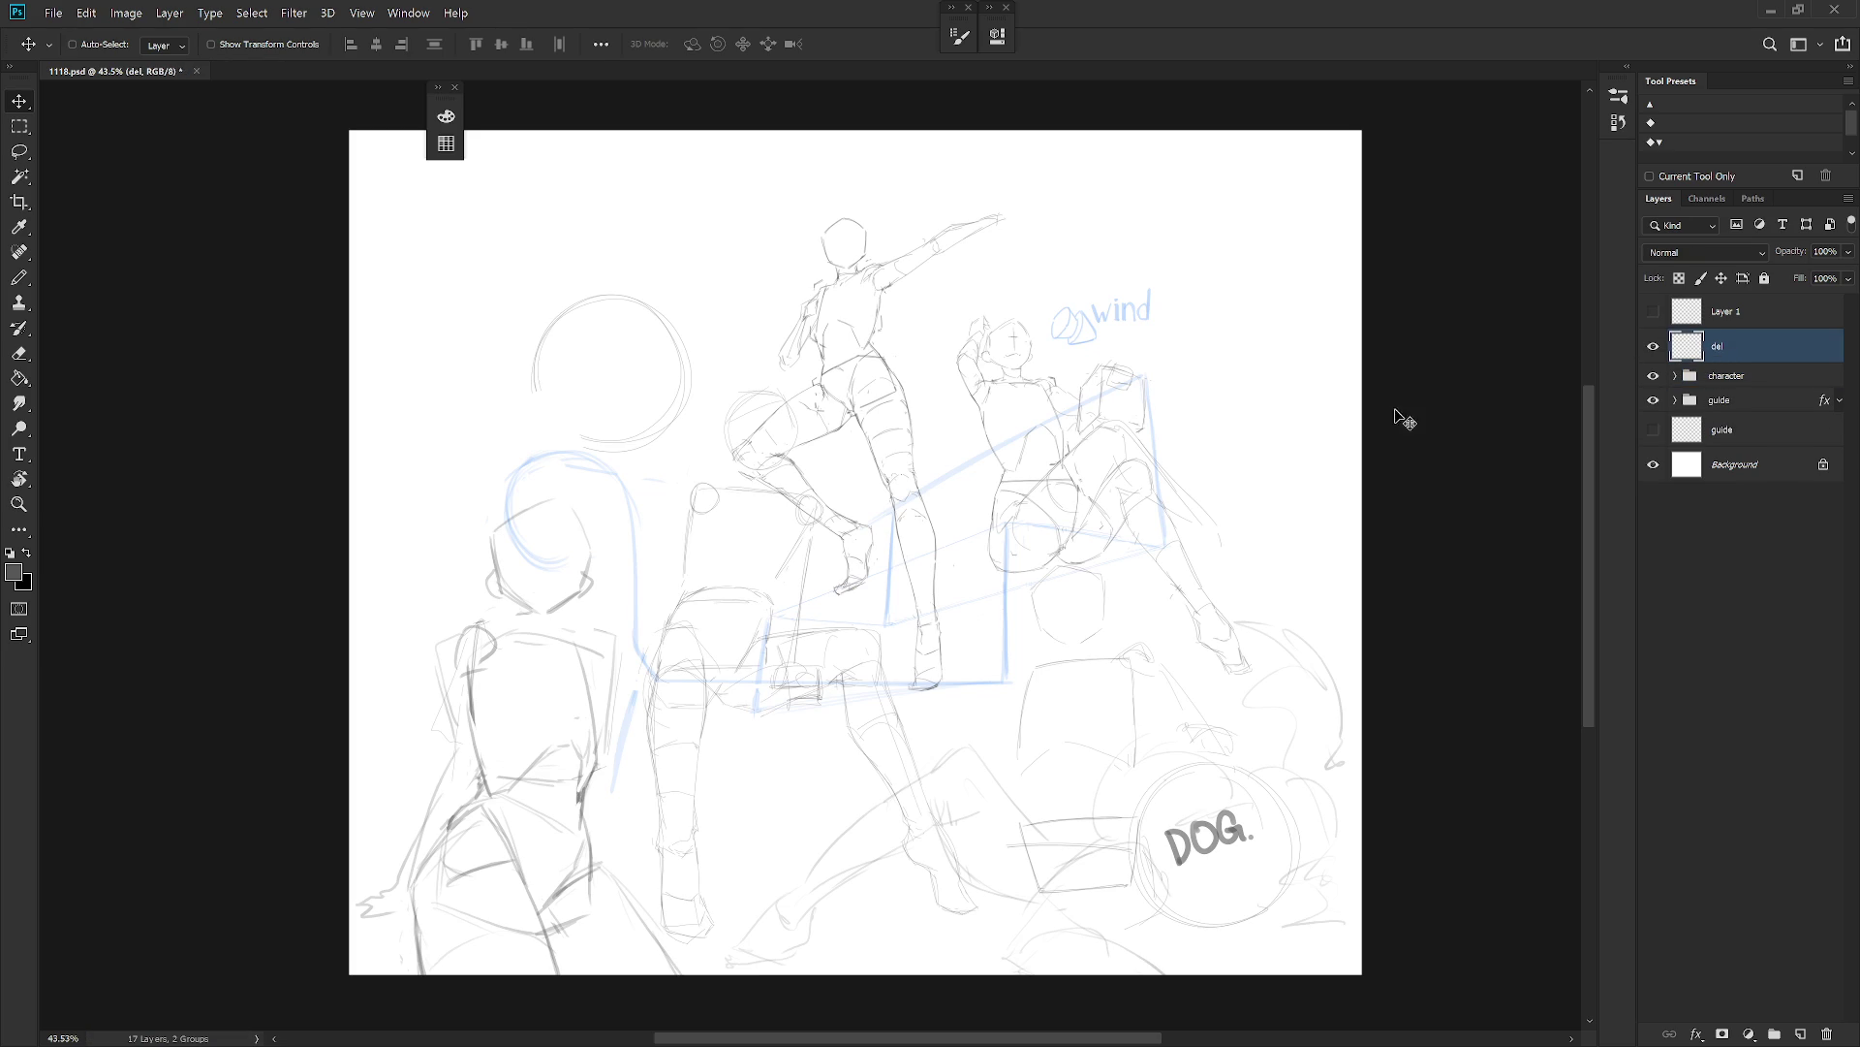
Set up the Brush tool with red colour and the Draw 02 preset.
{"action": "key", "text": "b"}
{"action": "left_click", "coordinate": [1131, 516], "text": "alt"}
{"action": "mouse_move", "coordinate": [485, 121]}
{"action": "left_mouse_down"}
{"action": "mouse_move", "coordinate": [681, 144]}
{"action": "mouse_move", "coordinate": [688, 126]}
{"action": "left_mouse_up"}
{"action": "right_click", "coordinate": [1035, 440]}
{"action": "scroll", "coordinate": [1256, 558], "scroll_direction": "up", "scroll_amount": 10}
{"action": "left_click", "coordinate": [1184, 786]}
{"action": "left_click", "coordinate": [1753, 344]}
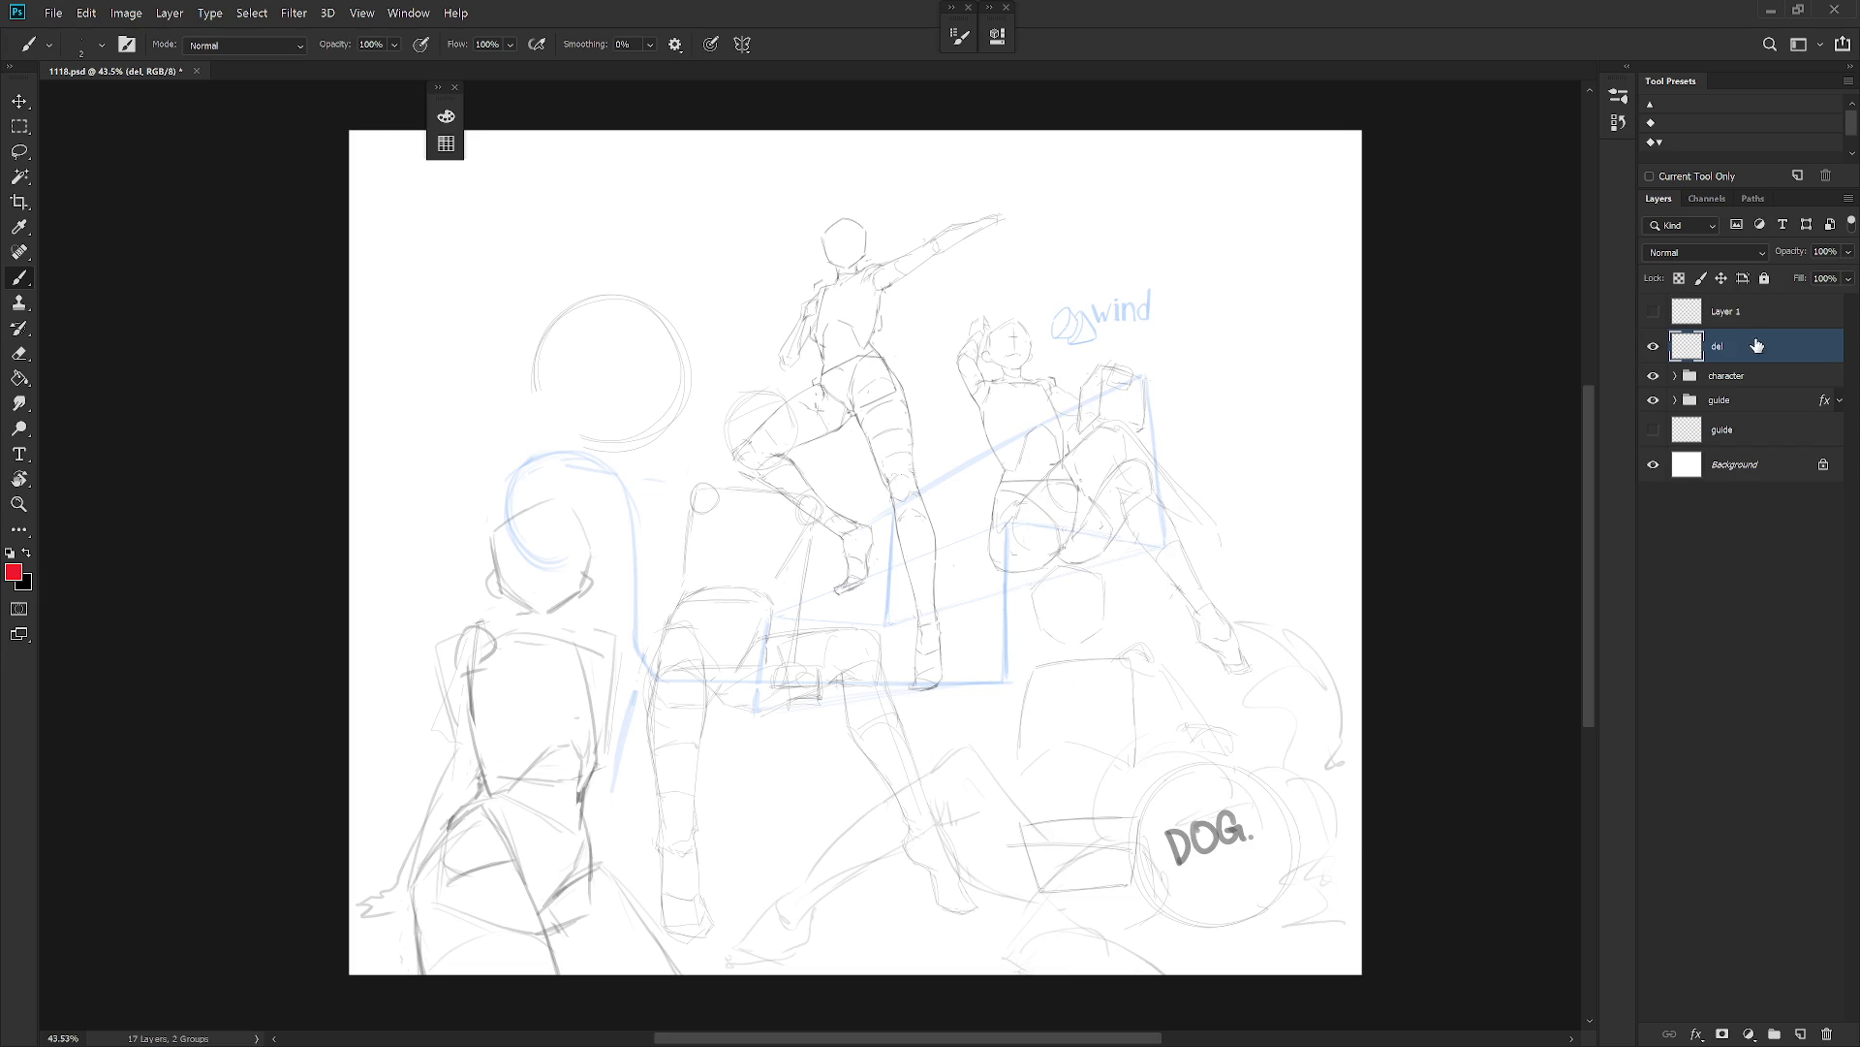
Show the sketch in full-screen view on a white surround and pan into place.
{"action": "key", "text": "f"}
{"action": "key", "text": "f"}
{"action": "right_click", "coordinate": [1728, 271]}
{"action": "left_click", "coordinate": [1666, 302]}
{"action": "scroll", "coordinate": [1195, 594], "scroll_direction": "up", "scroll_amount": 2}
{"action": "scroll", "coordinate": [1224, 594], "scroll_direction": "up", "scroll_amount": 2}
{"action": "left_click_drag", "start_coordinate": [1224, 593], "coordinate": [1307, 692]}
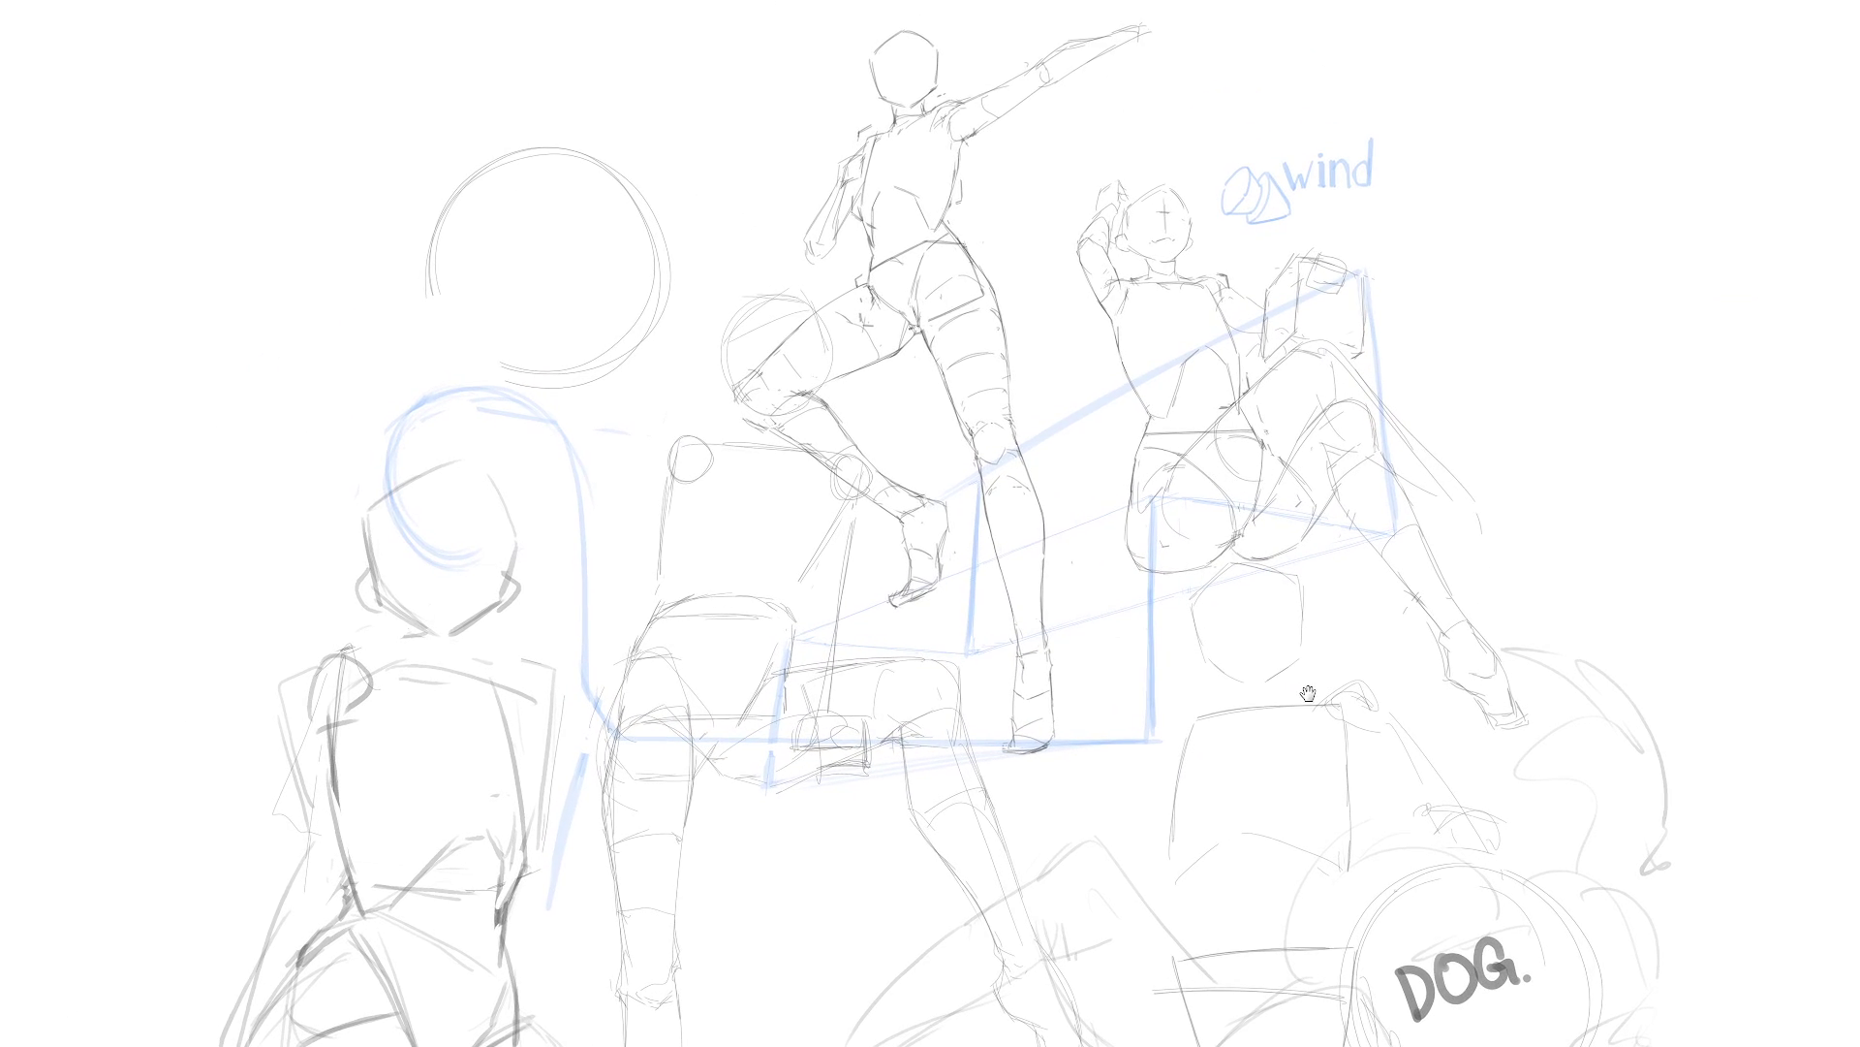
Letter THX FOR in black at the upper left, removing the red test blob.
{"action": "mouse_move", "coordinate": [1442, 276]}
{"action": "left_mouse_down"}
{"action": "mouse_move", "coordinate": [1402, 296]}
{"action": "mouse_move", "coordinate": [1447, 281]}
{"action": "left_mouse_up"}
{"action": "key", "text": "ctrl+z"}
{"action": "mouse_move", "coordinate": [384, 183]}
{"action": "left_mouse_down"}
{"action": "mouse_move", "coordinate": [439, 161]}
{"action": "mouse_move", "coordinate": [416, 234]}
{"action": "left_mouse_up"}
{"action": "mouse_move", "coordinate": [439, 165]}
{"action": "left_mouse_down"}
{"action": "mouse_move", "coordinate": [452, 226]}
{"action": "mouse_move", "coordinate": [472, 190]}
{"action": "left_mouse_up"}
{"action": "mouse_move", "coordinate": [475, 160]}
{"action": "left_mouse_down"}
{"action": "mouse_move", "coordinate": [479, 221]}
{"action": "mouse_move", "coordinate": [521, 205]}
{"action": "left_mouse_up"}
{"action": "mouse_move", "coordinate": [526, 147]}
{"action": "left_mouse_down"}
{"action": "mouse_move", "coordinate": [489, 209]}
{"action": "mouse_move", "coordinate": [579, 138]}
{"action": "mouse_move", "coordinate": [560, 194]}
{"action": "left_mouse_up"}
{"action": "mouse_move", "coordinate": [608, 134]}
{"action": "left_mouse_down"}
{"action": "mouse_move", "coordinate": [647, 173]}
{"action": "mouse_move", "coordinate": [628, 179]}
{"action": "left_mouse_up"}
{"action": "mouse_move", "coordinate": [416, 276]}
{"action": "left_mouse_down"}
{"action": "mouse_move", "coordinate": [426, 330]}
{"action": "mouse_move", "coordinate": [479, 250]}
{"action": "mouse_move", "coordinate": [431, 334]}
{"action": "mouse_move", "coordinate": [474, 252]}
{"action": "left_mouse_up"}
{"action": "key", "text": "ctrl+z"}
Letter WATCHING beneath THX FOR.
{"action": "left_click_drag", "start_coordinate": [465, 330], "coordinate": [496, 303]}
{"action": "mouse_move", "coordinate": [490, 250]}
{"action": "left_mouse_down"}
{"action": "mouse_move", "coordinate": [535, 233]}
{"action": "mouse_move", "coordinate": [518, 308]}
{"action": "left_mouse_up"}
{"action": "mouse_move", "coordinate": [573, 244]}
{"action": "left_mouse_down"}
{"action": "mouse_move", "coordinate": [543, 276]}
{"action": "mouse_move", "coordinate": [572, 308]}
{"action": "left_mouse_up"}
{"action": "mouse_move", "coordinate": [554, 221]}
{"action": "left_mouse_down"}
{"action": "mouse_move", "coordinate": [557, 290]}
{"action": "mouse_move", "coordinate": [593, 281]}
{"action": "left_mouse_up"}
{"action": "mouse_move", "coordinate": [557, 257]}
{"action": "left_mouse_down"}
{"action": "mouse_move", "coordinate": [593, 250]}
{"action": "mouse_move", "coordinate": [605, 286]}
{"action": "left_mouse_up"}
{"action": "mouse_move", "coordinate": [620, 218]}
{"action": "left_mouse_down"}
{"action": "mouse_move", "coordinate": [621, 281]}
{"action": "mouse_move", "coordinate": [635, 276]}
{"action": "left_mouse_up"}
{"action": "left_click_drag", "start_coordinate": [639, 218], "coordinate": [672, 262]}
{"action": "mouse_move", "coordinate": [712, 194]}
{"action": "left_mouse_down"}
{"action": "mouse_move", "coordinate": [683, 251]}
{"action": "mouse_move", "coordinate": [743, 236]}
{"action": "left_mouse_up"}
Add the period, then letter GN! and BYE! below.
{"action": "mouse_move", "coordinate": [518, 339]}
{"action": "left_mouse_down"}
{"action": "mouse_move", "coordinate": [528, 426]}
{"action": "mouse_move", "coordinate": [583, 409]}
{"action": "left_mouse_up"}
{"action": "mouse_move", "coordinate": [588, 324]}
{"action": "left_mouse_down"}
{"action": "mouse_move", "coordinate": [593, 412]}
{"action": "mouse_move", "coordinate": [616, 380]}
{"action": "left_mouse_up"}
{"action": "left_click_drag", "start_coordinate": [622, 388], "coordinate": [626, 394]}
{"action": "mouse_move", "coordinate": [531, 463]}
{"action": "left_mouse_down"}
{"action": "mouse_move", "coordinate": [562, 454]}
{"action": "mouse_move", "coordinate": [552, 523]}
{"action": "mouse_move", "coordinate": [601, 479]}
{"action": "left_mouse_up"}
{"action": "mouse_move", "coordinate": [625, 426]}
{"action": "left_mouse_down"}
{"action": "mouse_move", "coordinate": [596, 506]}
{"action": "mouse_move", "coordinate": [655, 434]}
{"action": "mouse_move", "coordinate": [629, 499]}
{"action": "left_mouse_up"}
{"action": "left_click_drag", "start_coordinate": [630, 472], "coordinate": [651, 465]}
{"action": "left_click_drag", "start_coordinate": [630, 499], "coordinate": [661, 489]}
{"action": "left_click_drag", "start_coordinate": [679, 426], "coordinate": [670, 477]}
{"action": "left_click_drag", "start_coordinate": [683, 485], "coordinate": [687, 489]}
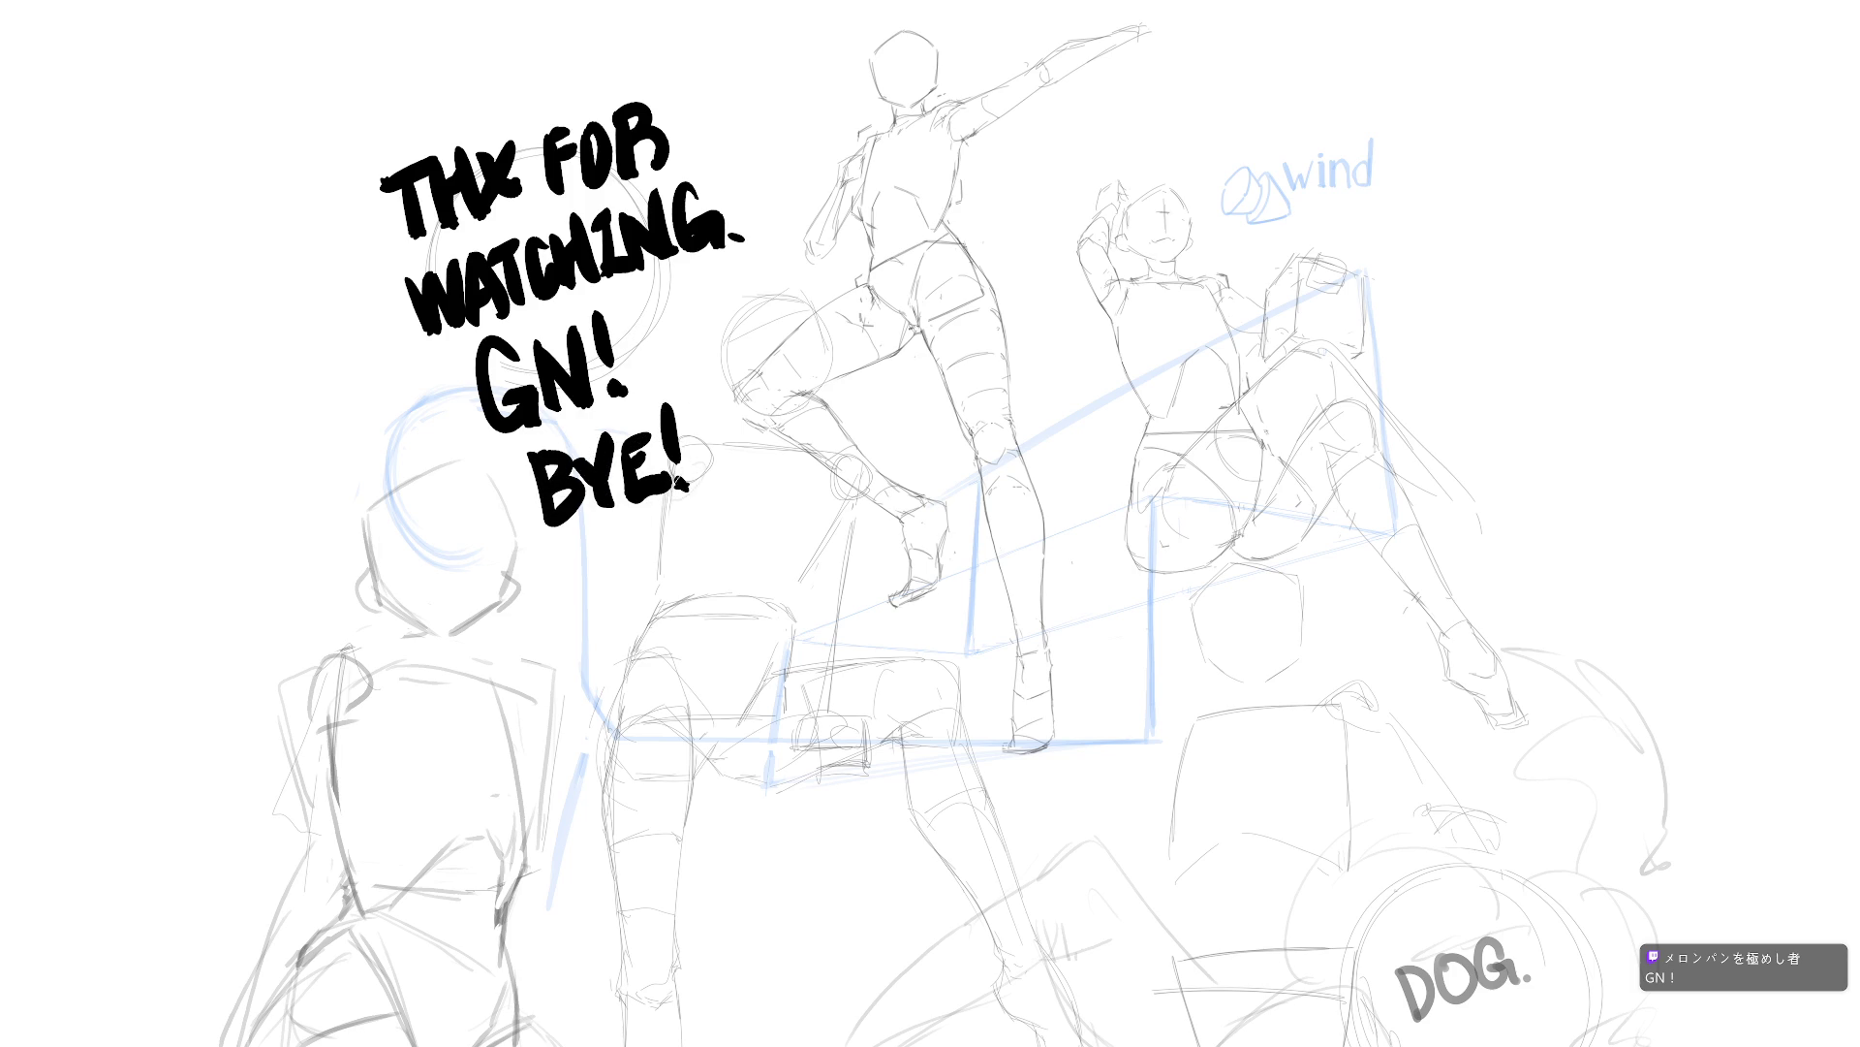
Draw a small smiley beside GN! with red blush dashes.
{"action": "mouse_move", "coordinate": [679, 302]}
{"action": "left_mouse_down"}
{"action": "mouse_move", "coordinate": [697, 341]}
{"action": "mouse_move", "coordinate": [652, 333]}
{"action": "left_mouse_up"}
{"action": "left_click_drag", "start_coordinate": [657, 337], "coordinate": [660, 330]}
{"action": "left_click_drag", "start_coordinate": [665, 334], "coordinate": [717, 316]}
{"action": "left_click_drag", "start_coordinate": [723, 320], "coordinate": [727, 313]}
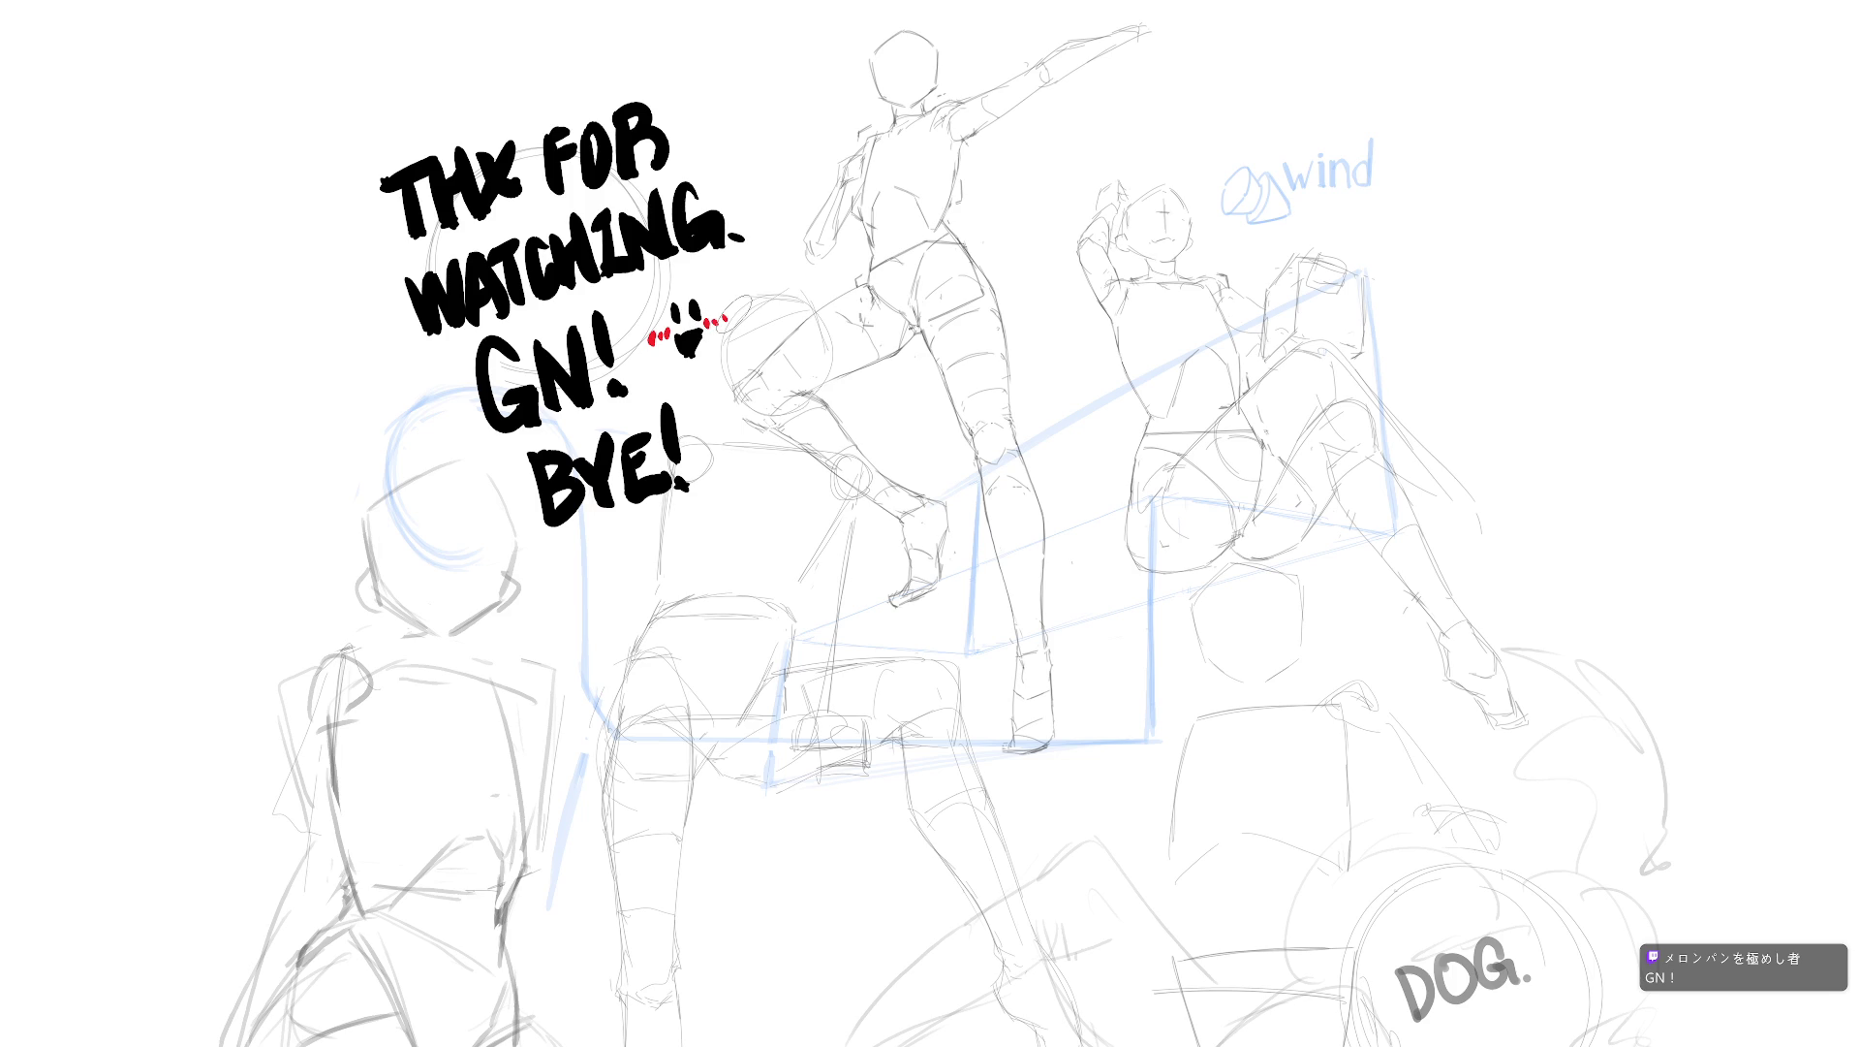